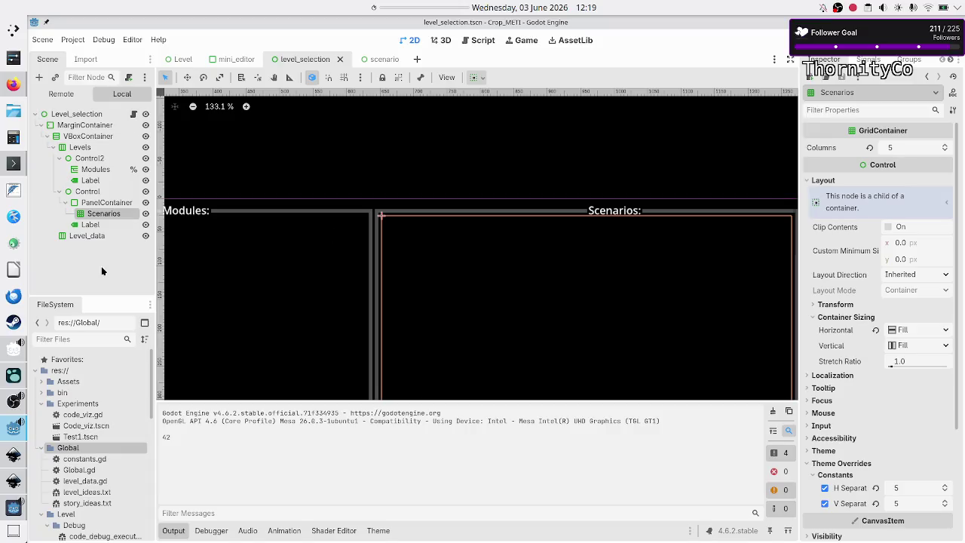
Step: Mark the Scenarios GridContainer as Access as Unique Name, then open level_selection.gd
{"action": "right_click", "coordinate": [117, 217]}
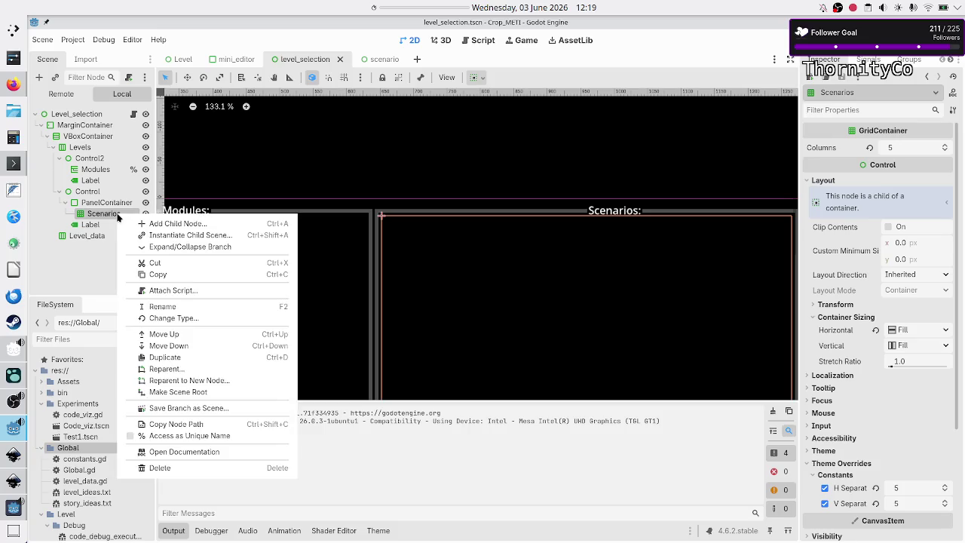
{"action": "left_click", "coordinate": [187, 435]}
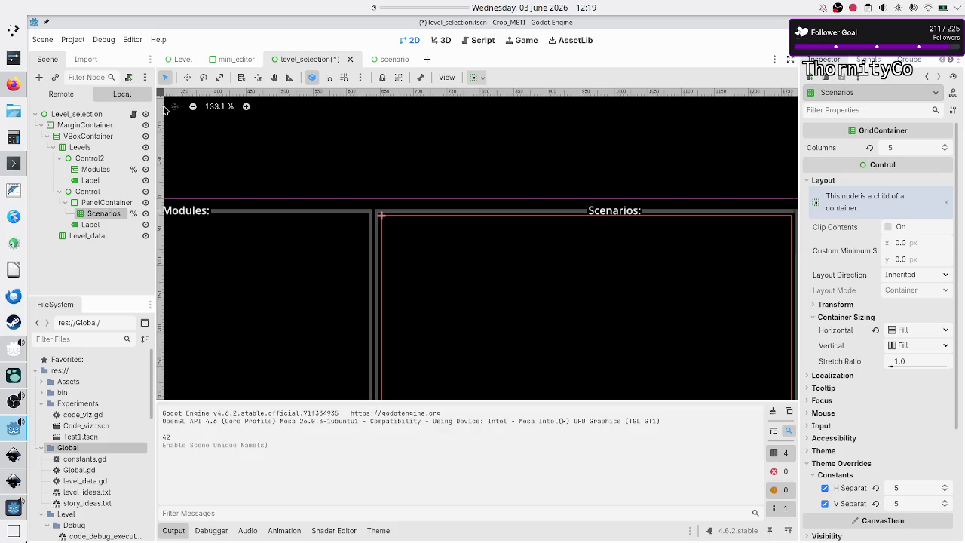
{"action": "left_click", "coordinate": [134, 114]}
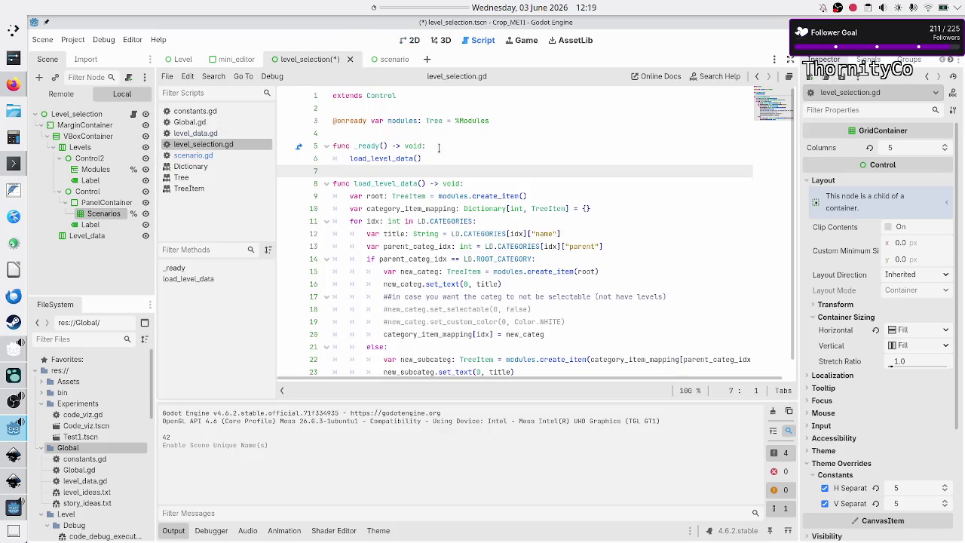
{"action": "left_click", "coordinate": [498, 118]}
{"action": "key", "text": "Return"}
{"action": "type", "text": "@onready var sc"}
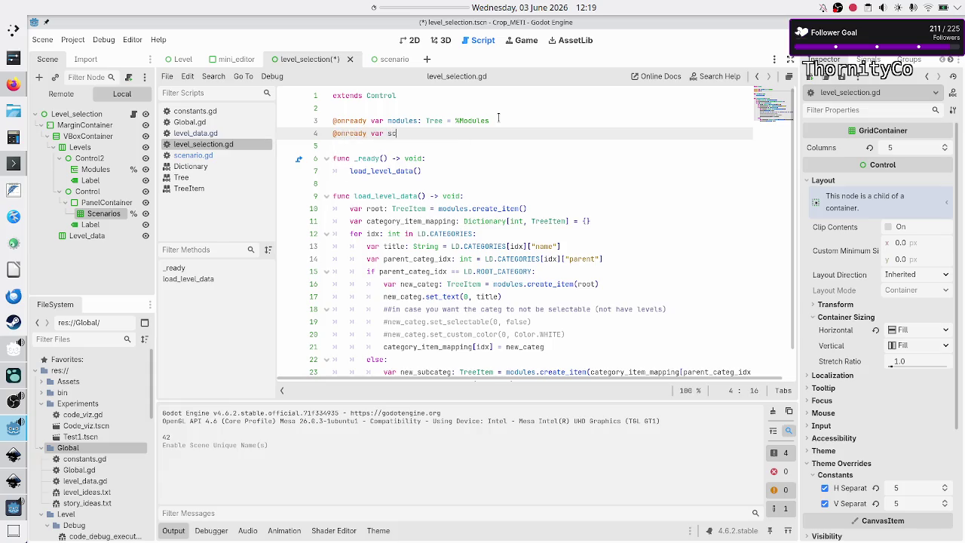
{"action": "type", "text": "enarios:"}
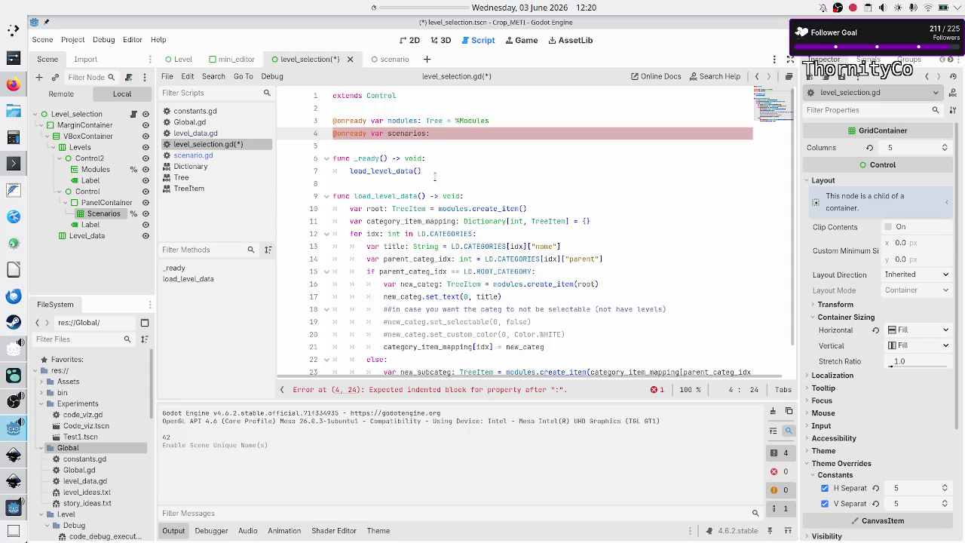
{"action": "type", "text": " Grid"}
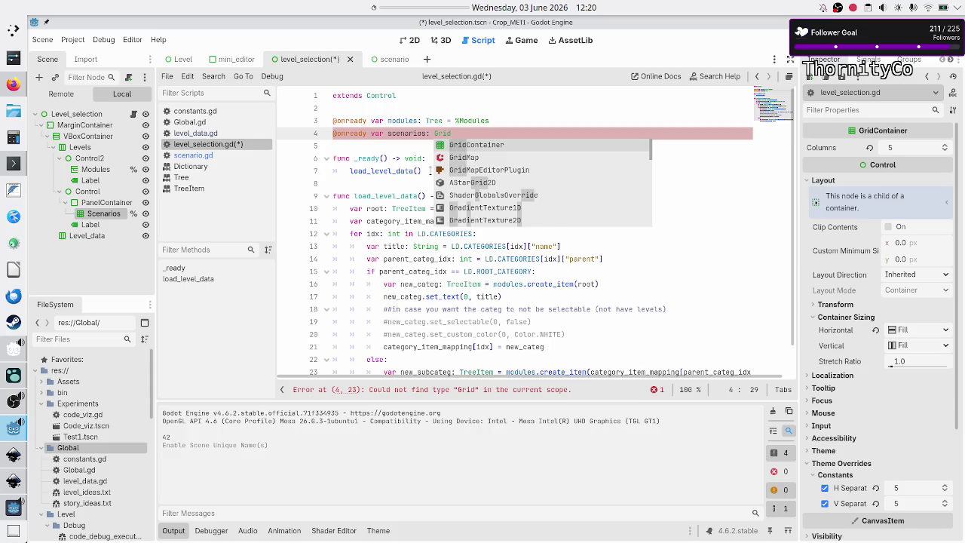
{"action": "key", "text": "Return"}
{"action": "type", "text": "= \"\""}
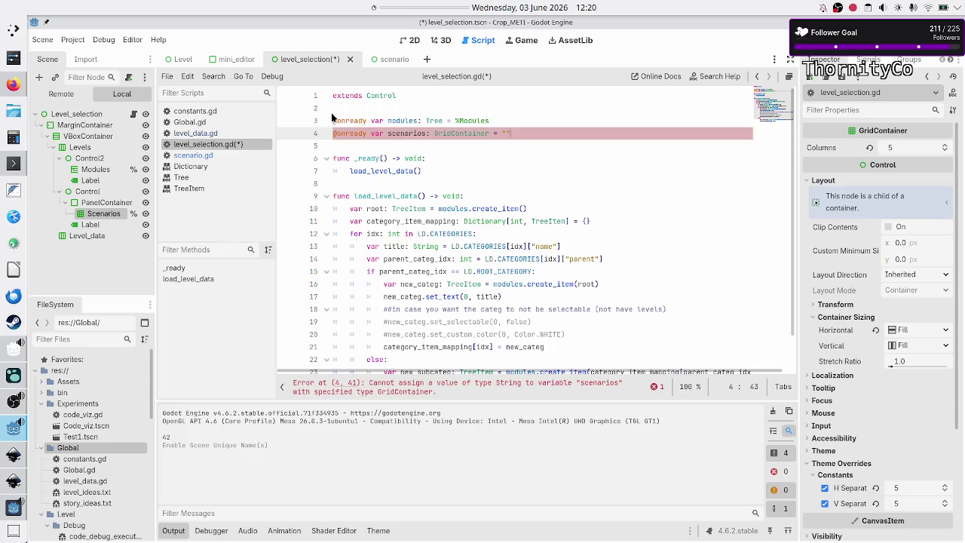
Step: Replace the placeholder value with the %Scenarios node reference
{"action": "double_click", "coordinate": [403, 121]}
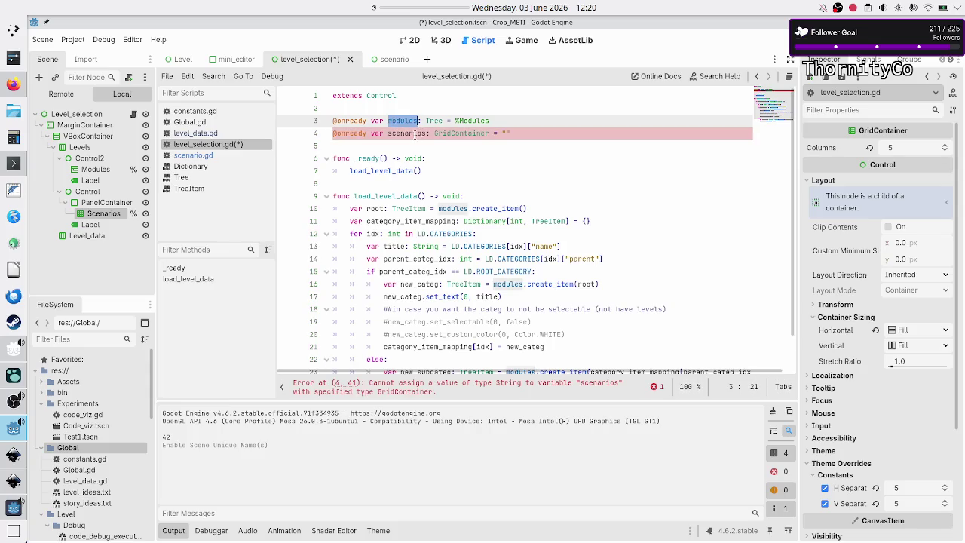
{"action": "double_click", "coordinate": [419, 132]}
{"action": "left_click", "coordinate": [533, 137]}
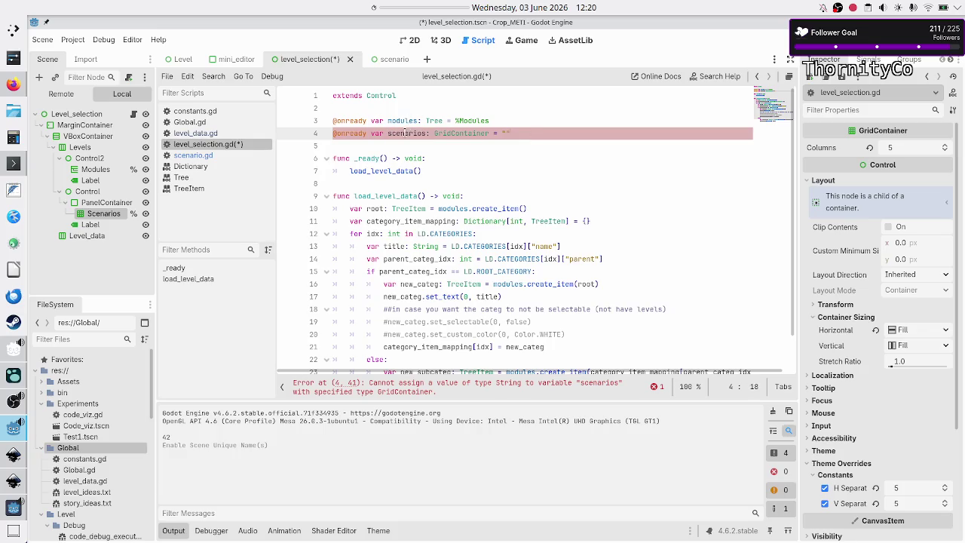
{"action": "double_click", "coordinate": [407, 133]}
{"action": "left_click", "coordinate": [557, 132]}
{"action": "key", "text": "BackSpace"}
{"action": "type", "text": "%"}
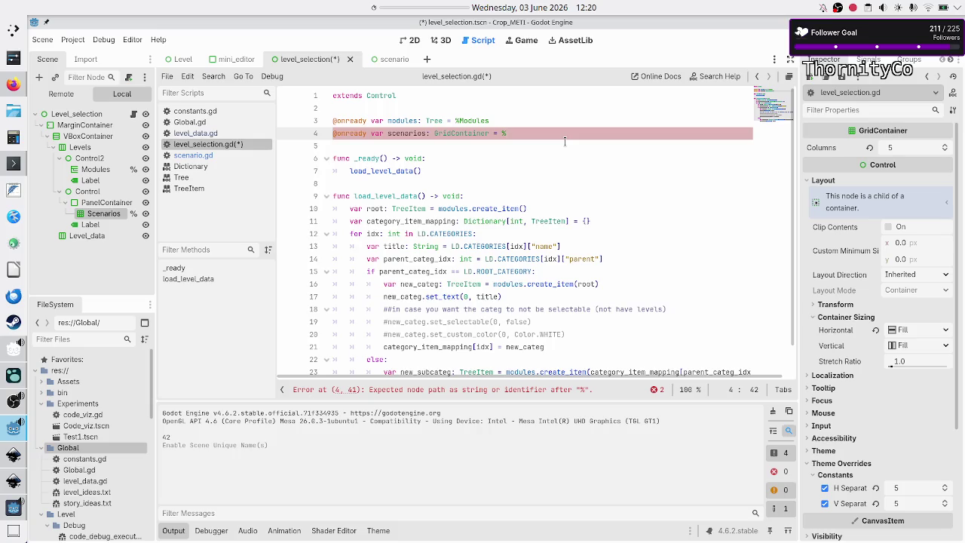
{"action": "type", "text": "Sc"}
{"action": "key", "text": "Return"}
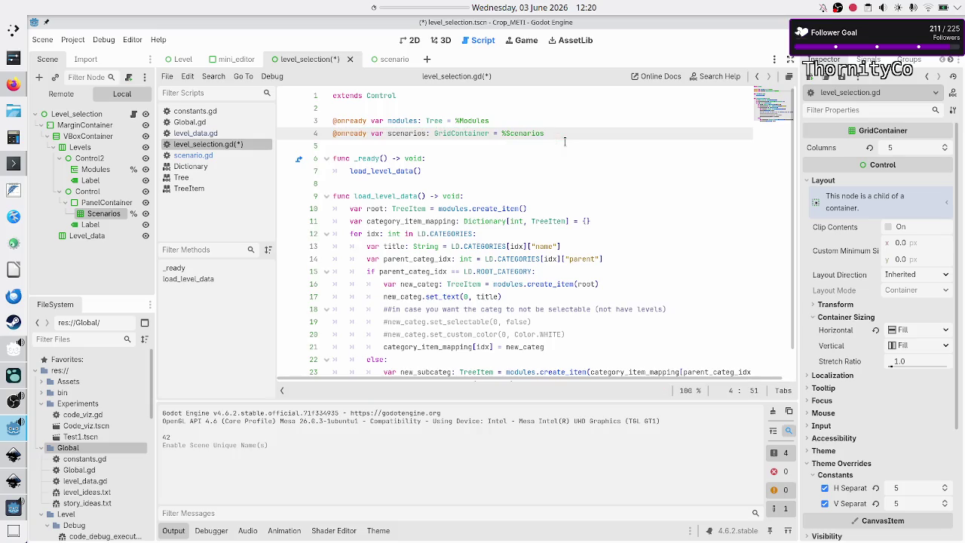
Step: Step through the load_level_data code below the new declaration
{"action": "key", "text": "Down"}
{"action": "key", "text": "Down"}
{"action": "key", "text": "Down"}
{"action": "key", "text": "Down"}
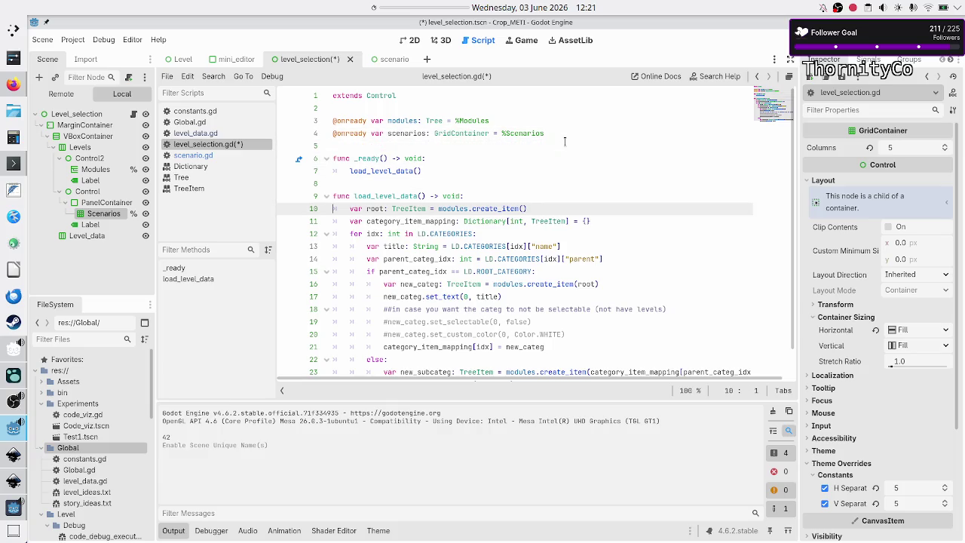
{"action": "key", "text": "Up"}
{"action": "key", "text": "Up"}
{"action": "key", "text": "Up"}
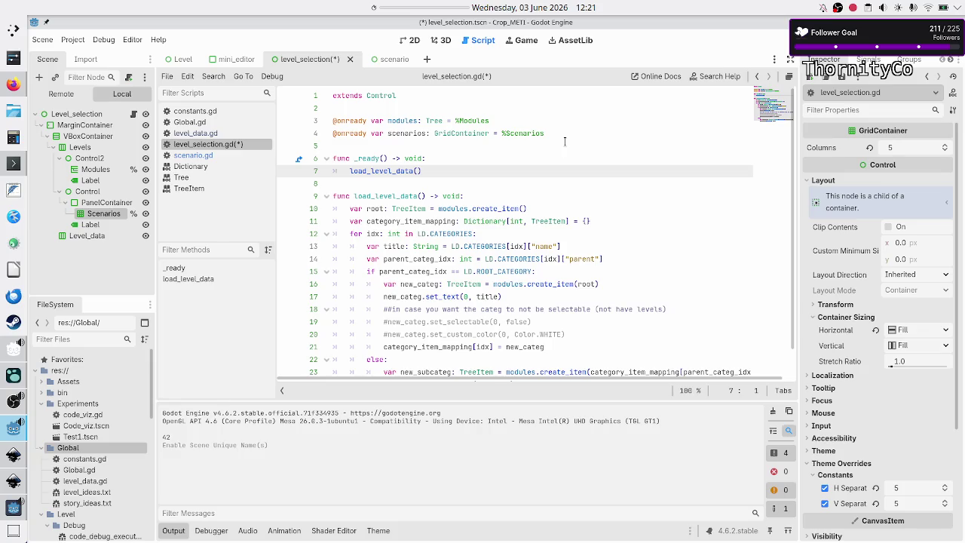
{"action": "key", "text": "Down"}
{"action": "key", "text": "Down"}
{"action": "key", "text": "Down"}
{"action": "key", "text": "Down"}
{"action": "key", "text": "Down"}
{"action": "key", "text": "Down"}
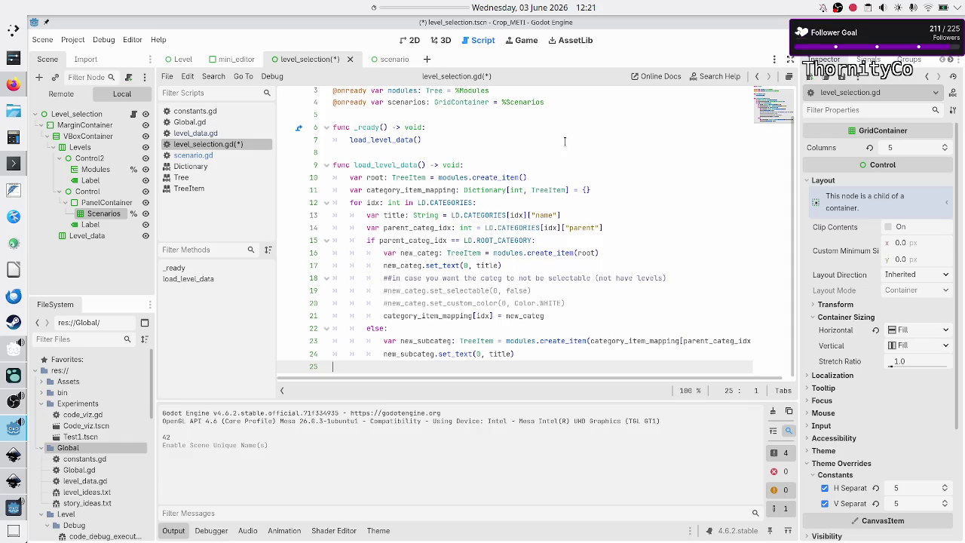
Step: Save the script and pick the Modules tree's cell_selected signal in the Signals list
{"action": "left_click", "coordinate": [465, 130]}
{"action": "key", "text": "ctrl+s"}
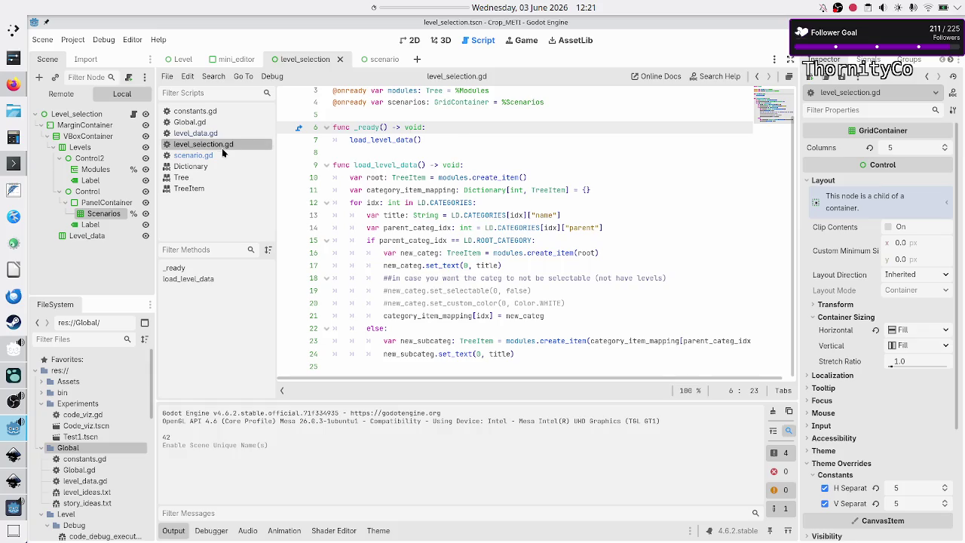
{"action": "left_click", "coordinate": [95, 170]}
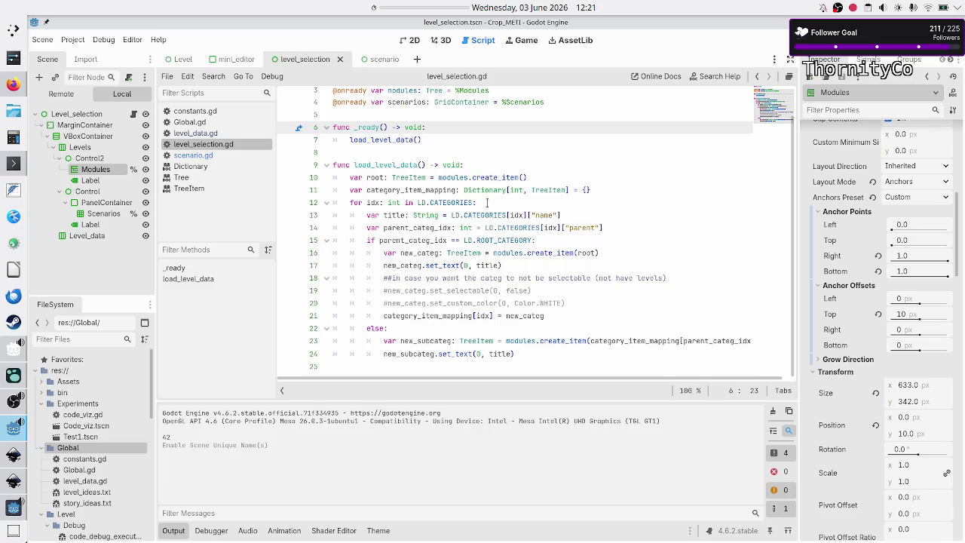
{"action": "scroll", "coordinate": [839, 186], "scroll_direction": "up", "scroll_amount": 5}
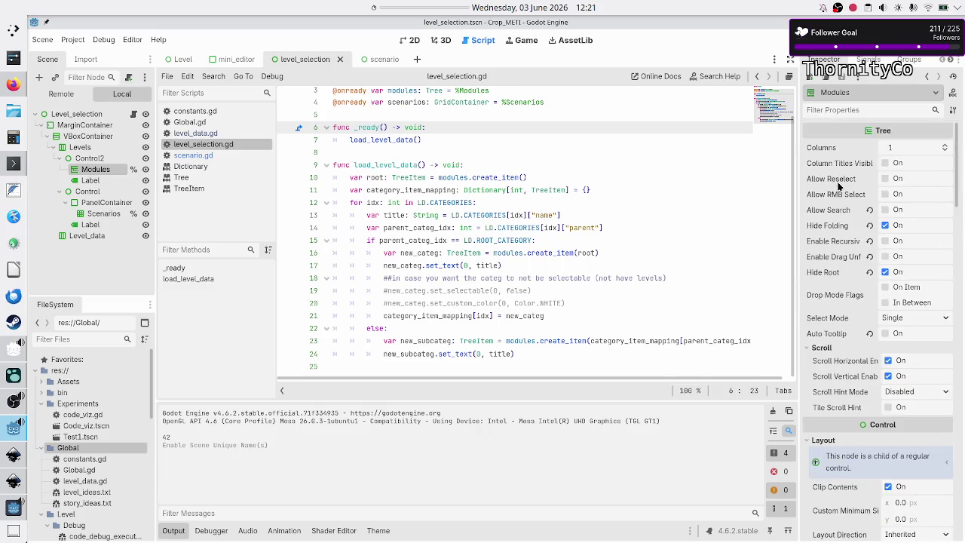
{"action": "left_click", "coordinate": [868, 60]}
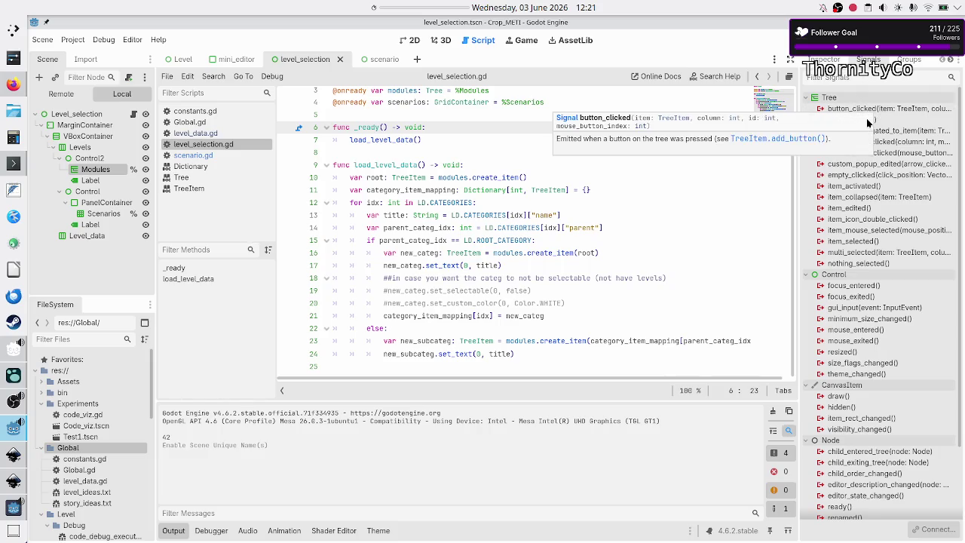
{"action": "left_click", "coordinate": [862, 120]}
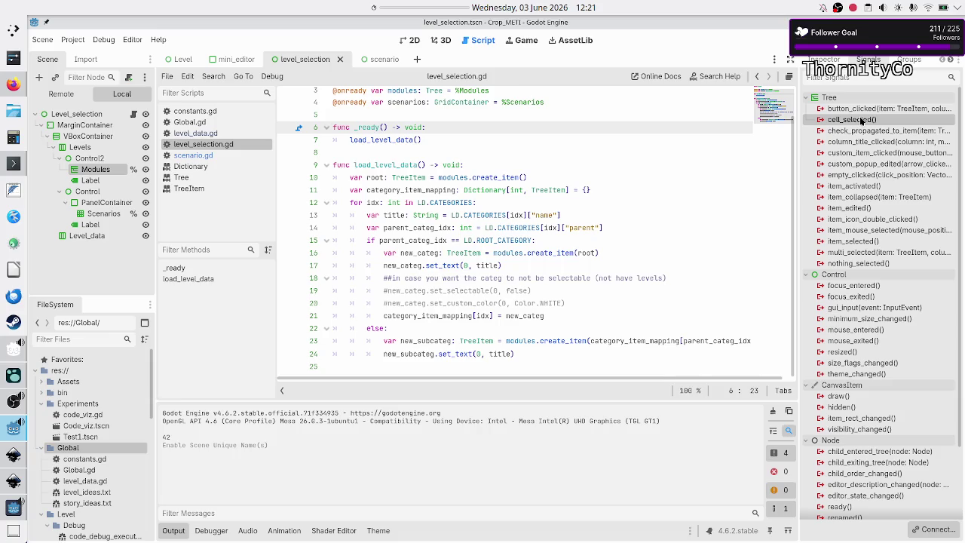
{"action": "double_click", "coordinate": [861, 121]}
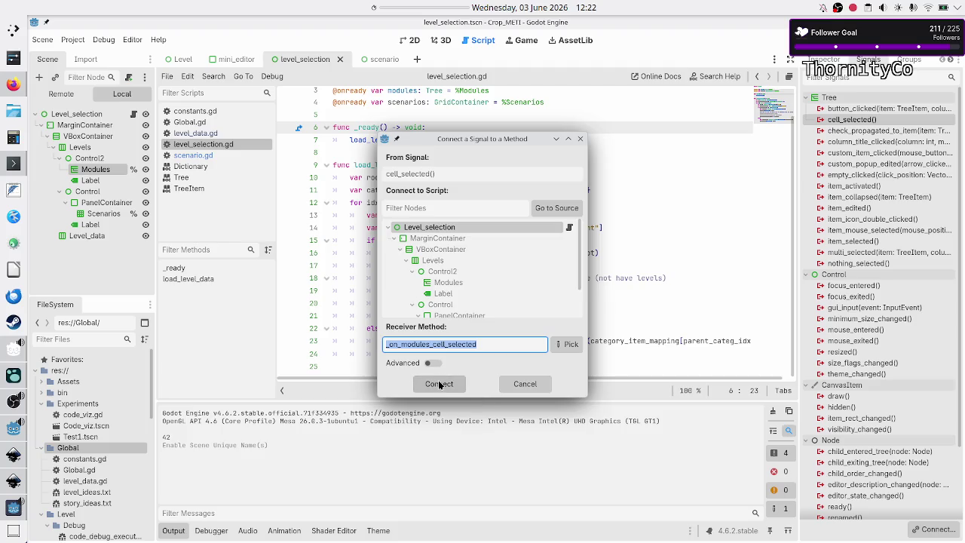
Step: Connect cell_selected to _on_modules_cell_selected and replace pass with var selected_item: TreeItem
{"action": "left_click", "coordinate": [440, 385]}
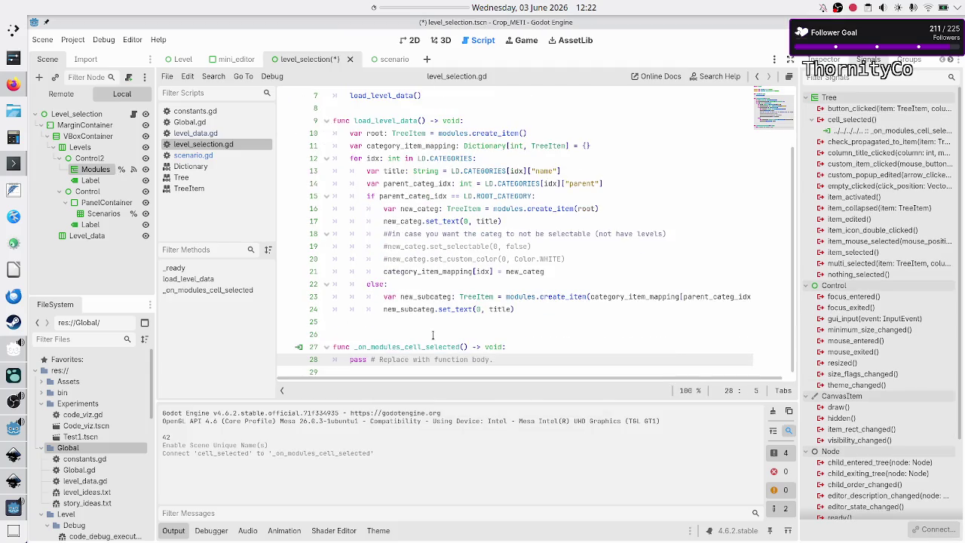
{"action": "left_click", "coordinate": [432, 335]}
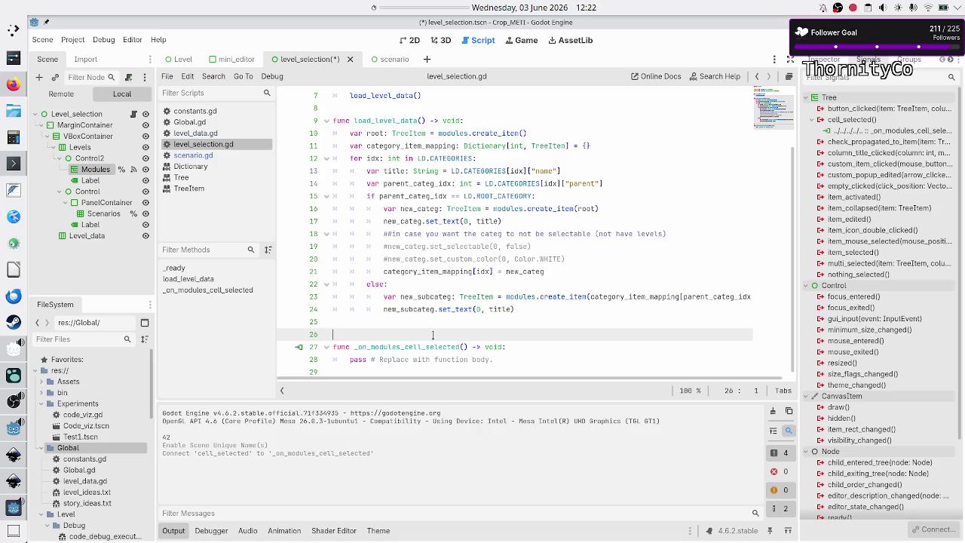
{"action": "key", "text": "BackSpace"}
{"action": "key", "text": "Down"}
{"action": "key", "text": "Down"}
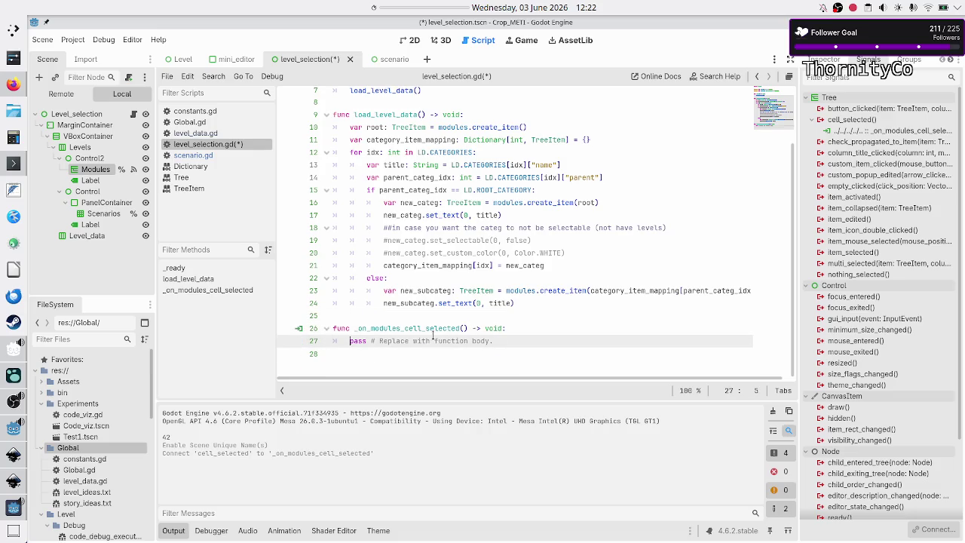
{"action": "key", "text": "Home"}
{"action": "key", "text": "shift+End"}
{"action": "key", "text": "BackSpace"}
{"action": "scroll", "coordinate": [433, 336], "scroll_direction": "up", "scroll_amount": 1}
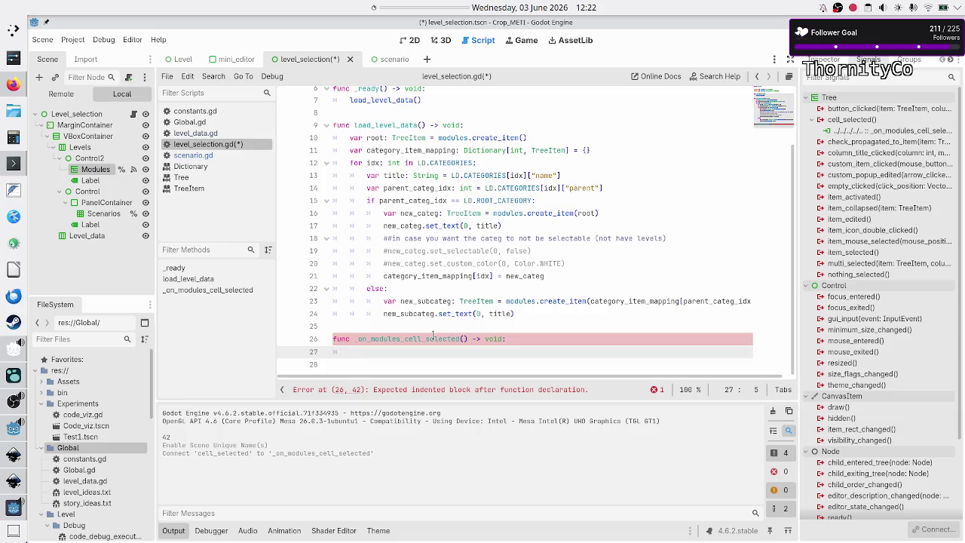
{"action": "type", "text": "var "}
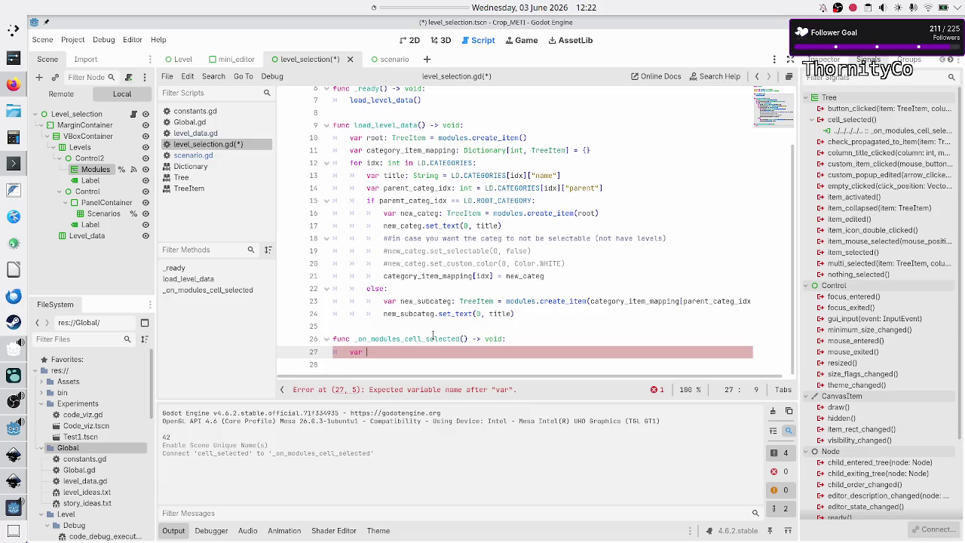
{"action": "type", "text": "selected"}
{"action": "type", "text": "_"}
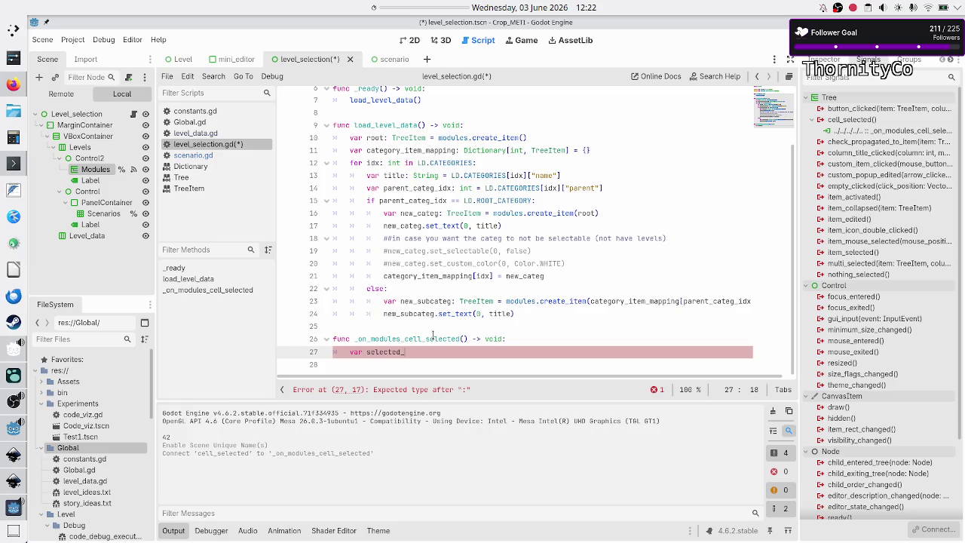
{"action": "type", "text": "item"}
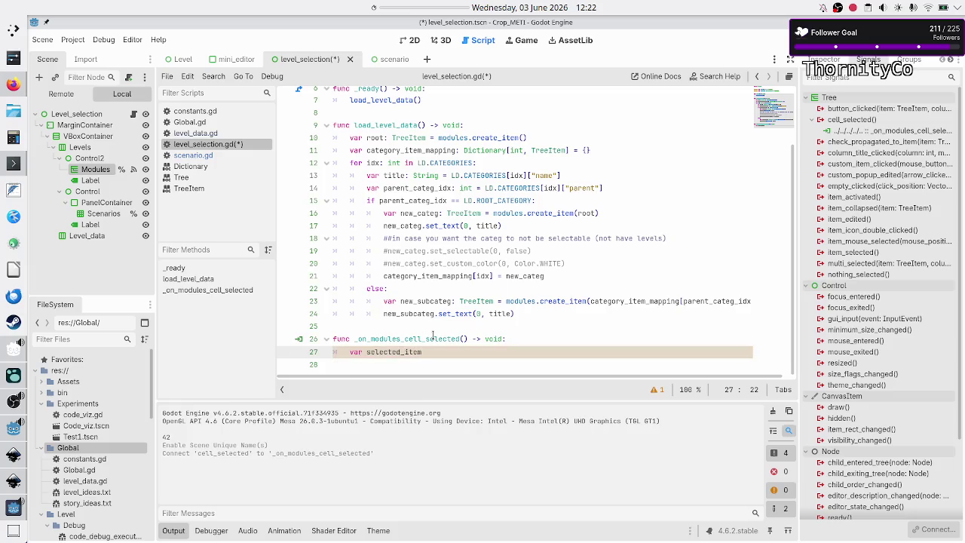
{"action": "type", "text": ": TreeItem"}
Step: Browse the Tree class documentation down to the get_selected method description
{"action": "left_click", "coordinate": [193, 179]}
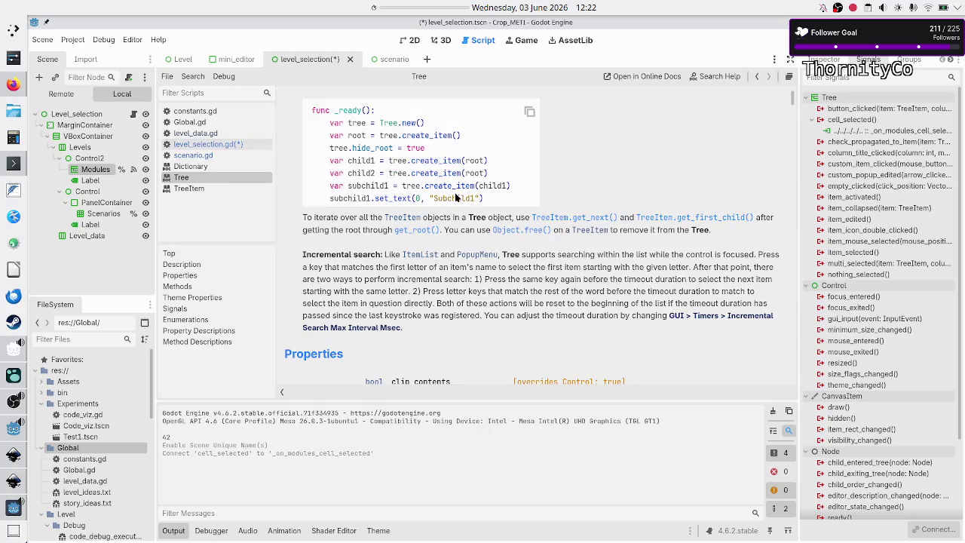
{"action": "scroll", "coordinate": [473, 226], "scroll_direction": "down", "scroll_amount": 5}
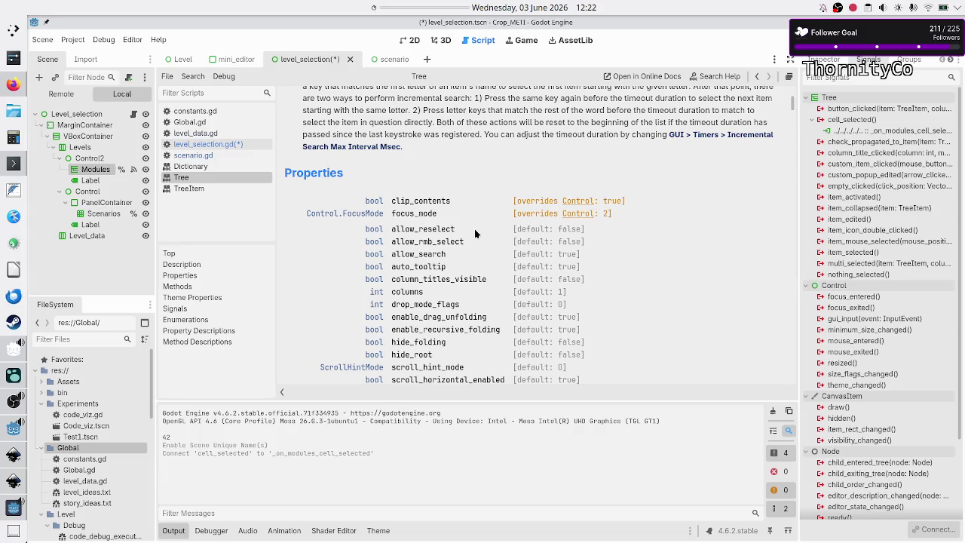
{"action": "scroll", "coordinate": [475, 234], "scroll_direction": "down", "scroll_amount": 1}
{"action": "scroll", "coordinate": [474, 234], "scroll_direction": "down", "scroll_amount": 3}
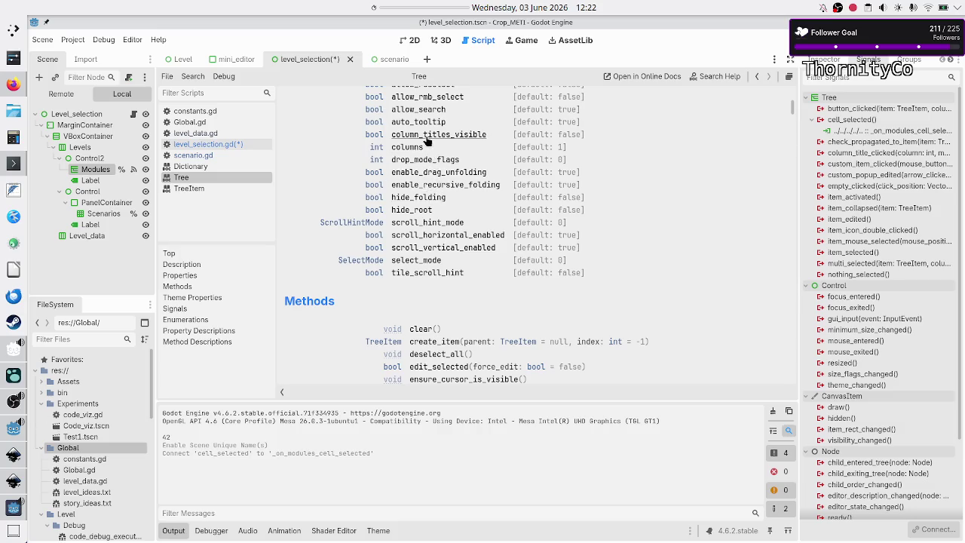
{"action": "scroll", "coordinate": [427, 141], "scroll_direction": "up", "scroll_amount": 2}
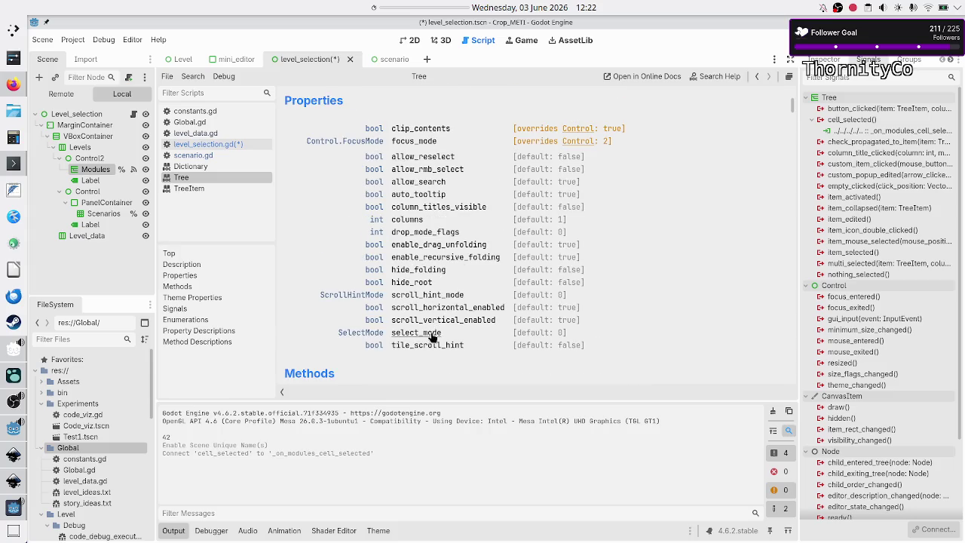
{"action": "scroll", "coordinate": [430, 362], "scroll_direction": "down", "scroll_amount": 4}
{"action": "scroll", "coordinate": [429, 346], "scroll_direction": "down", "scroll_amount": 4}
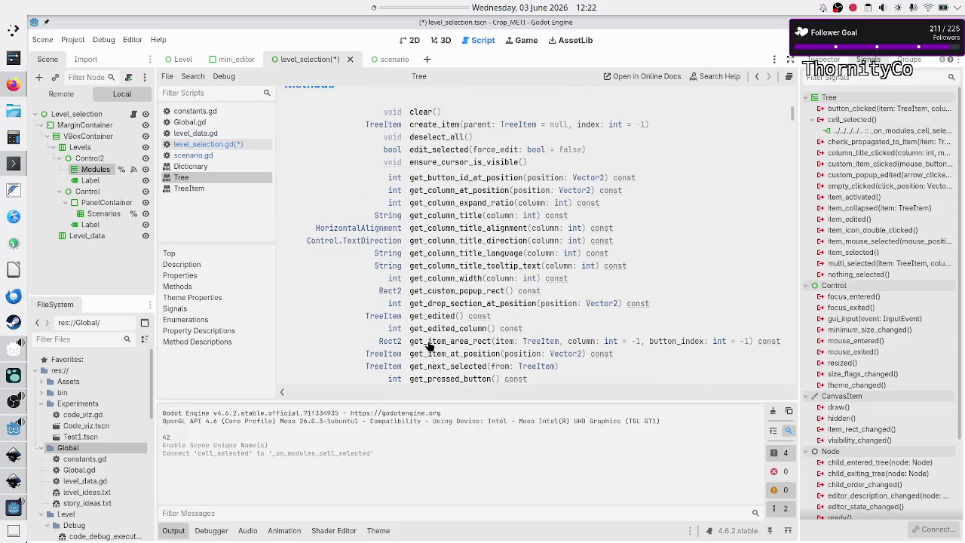
{"action": "scroll", "coordinate": [464, 283], "scroll_direction": "down", "scroll_amount": 4}
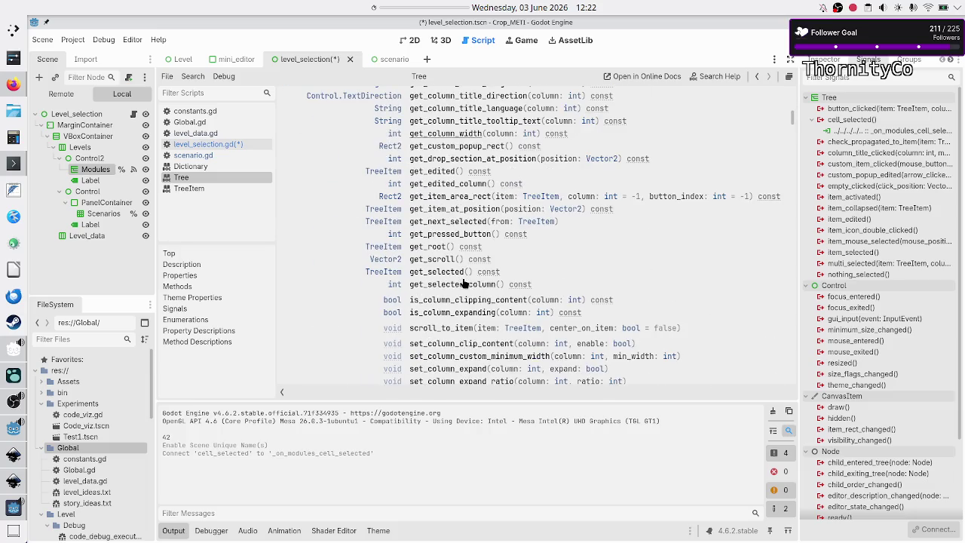
{"action": "left_click", "coordinate": [442, 276]}
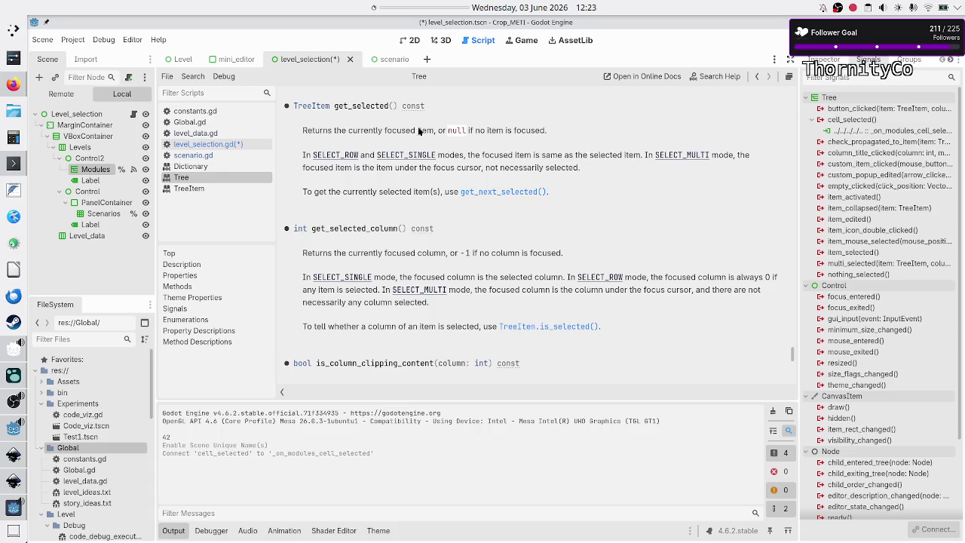
Step: Review the get_selected description, restore the Inspector dock, and return to level_selection.gd
{"action": "left_click", "coordinate": [824, 60]}
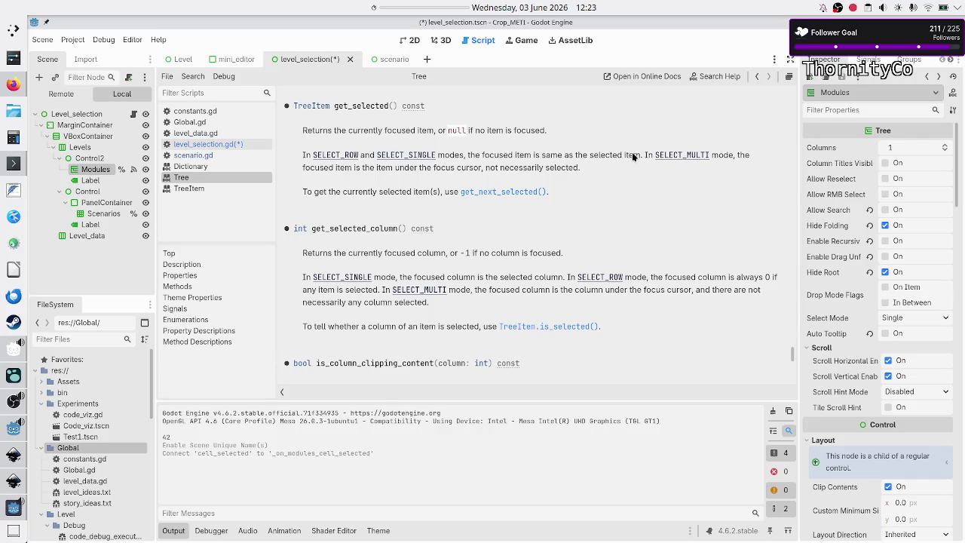
{"action": "left_click_drag", "start_coordinate": [510, 161], "coordinate": [615, 154]}
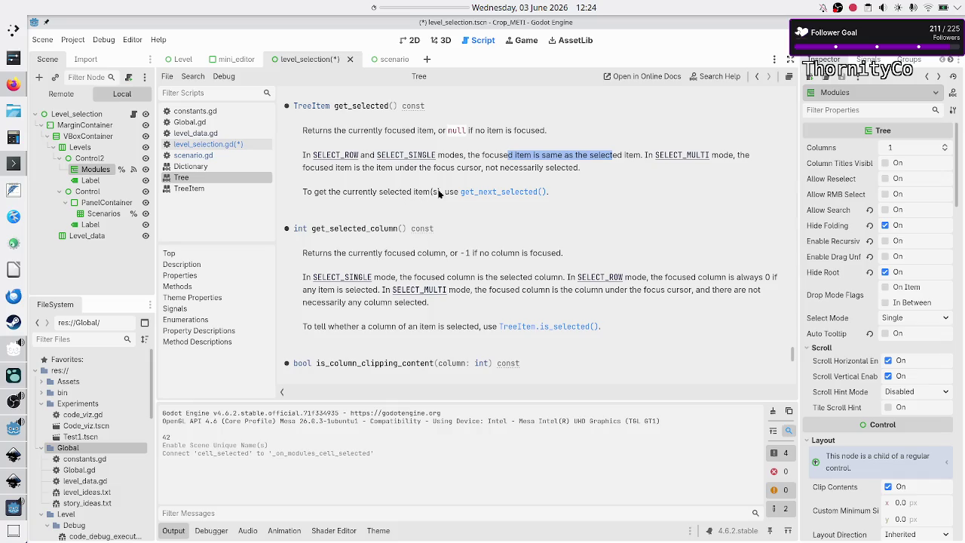
{"action": "left_click", "coordinate": [472, 169]}
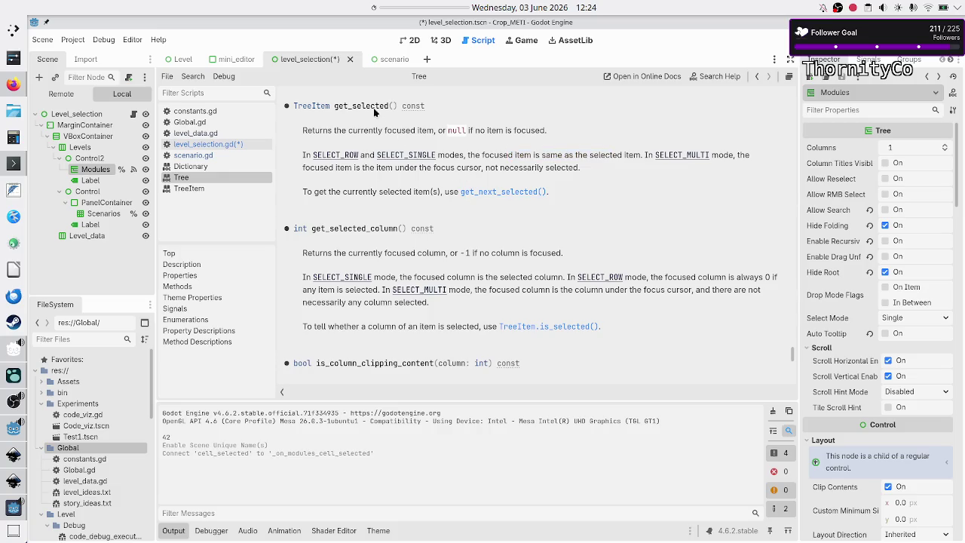
{"action": "left_click", "coordinate": [219, 144]}
Step: Complete the line as var selected_item: TreeItem = modules.get_selected() and start a new line
{"action": "type", "text": "="}
{"action": "key", "text": "ctrl+space"}
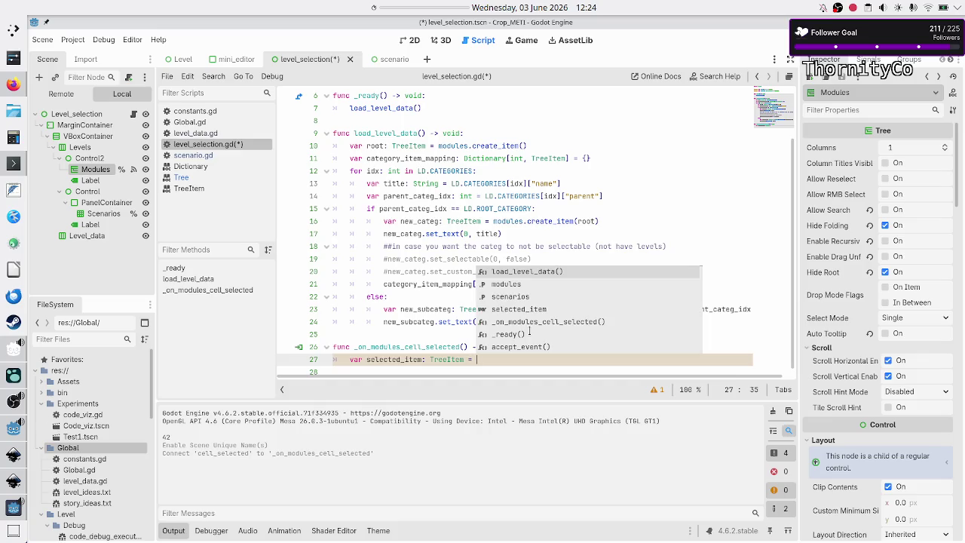
{"action": "type", "text": "modules"}
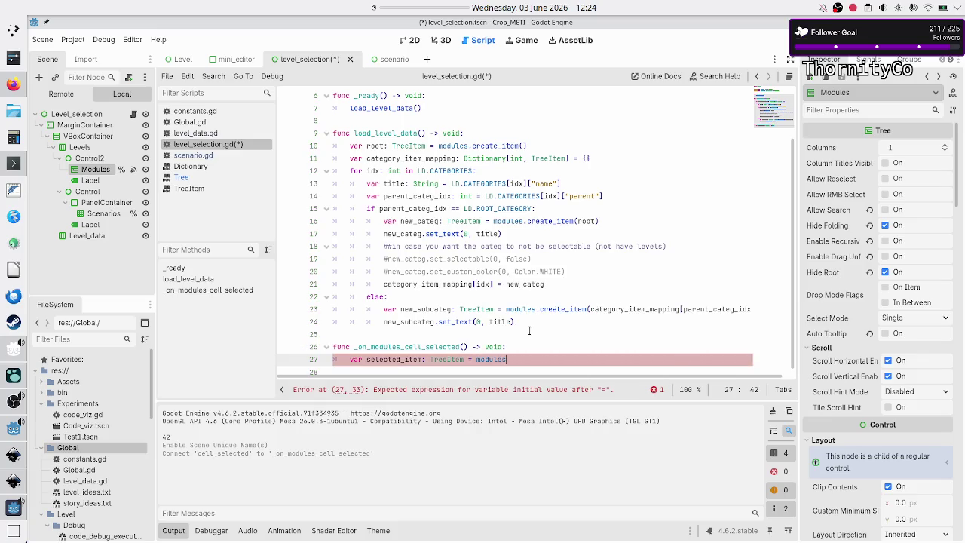
{"action": "type", "text": ".get_selec"}
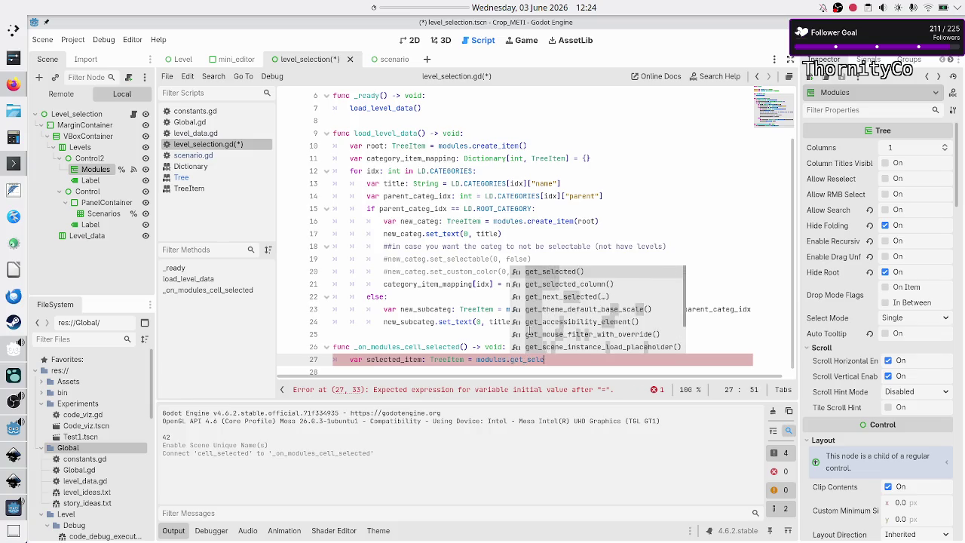
{"action": "key", "text": "Return"}
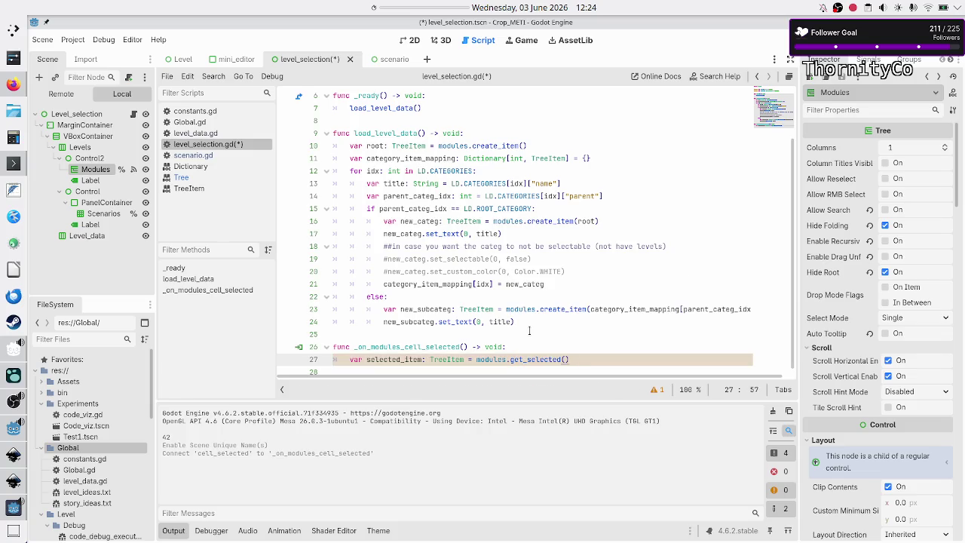
{"action": "key", "text": "Return"}
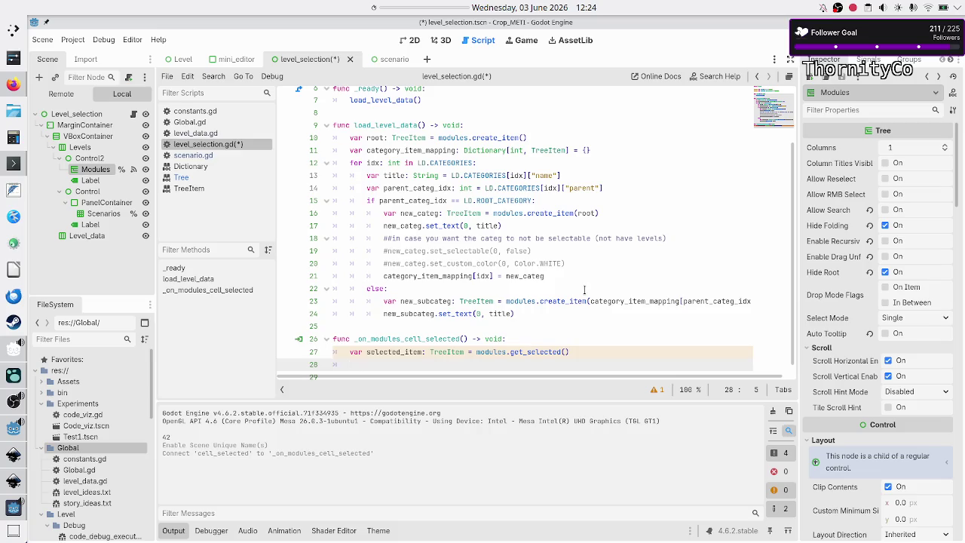
{"action": "scroll", "coordinate": [492, 226], "scroll_direction": "up", "scroll_amount": 2}
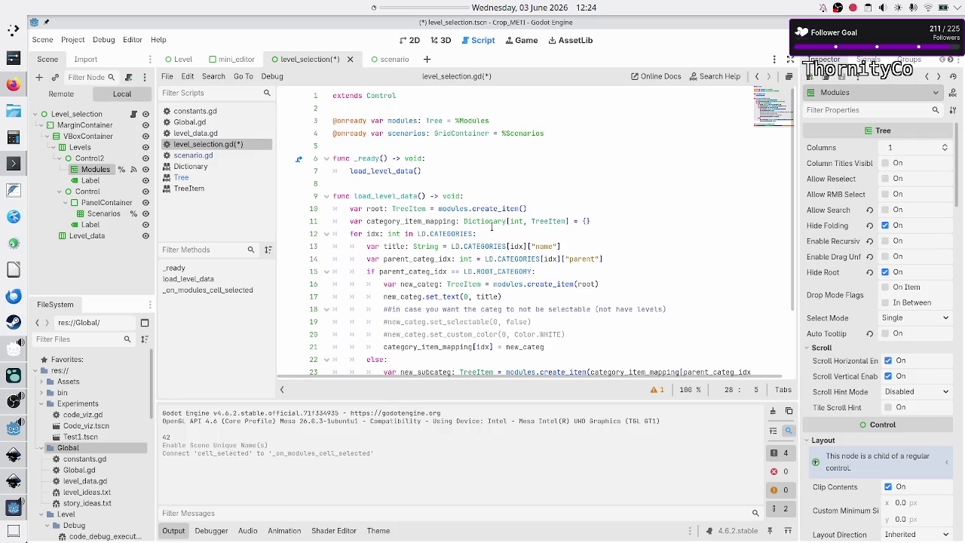
{"action": "scroll", "coordinate": [492, 227], "scroll_direction": "down", "scroll_amount": 2}
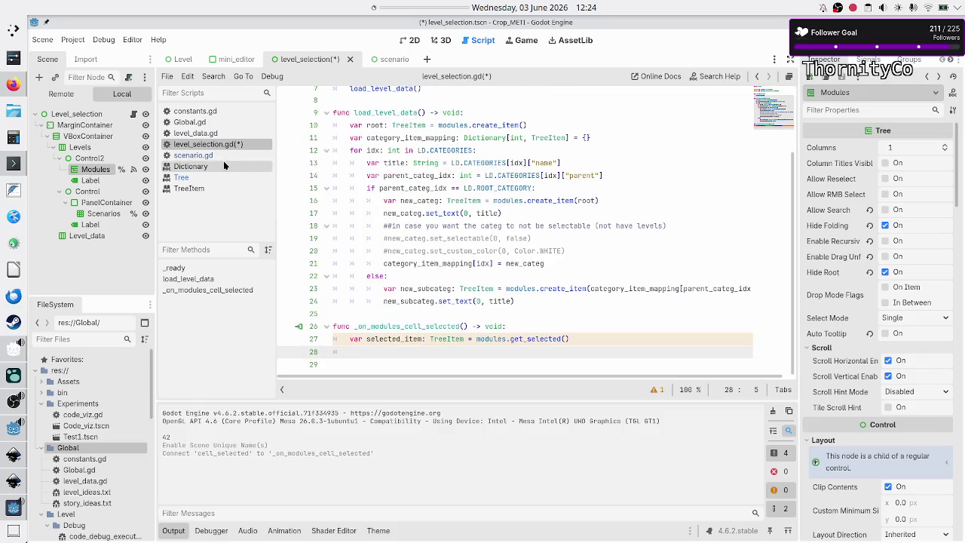
{"action": "left_click", "coordinate": [237, 133]}
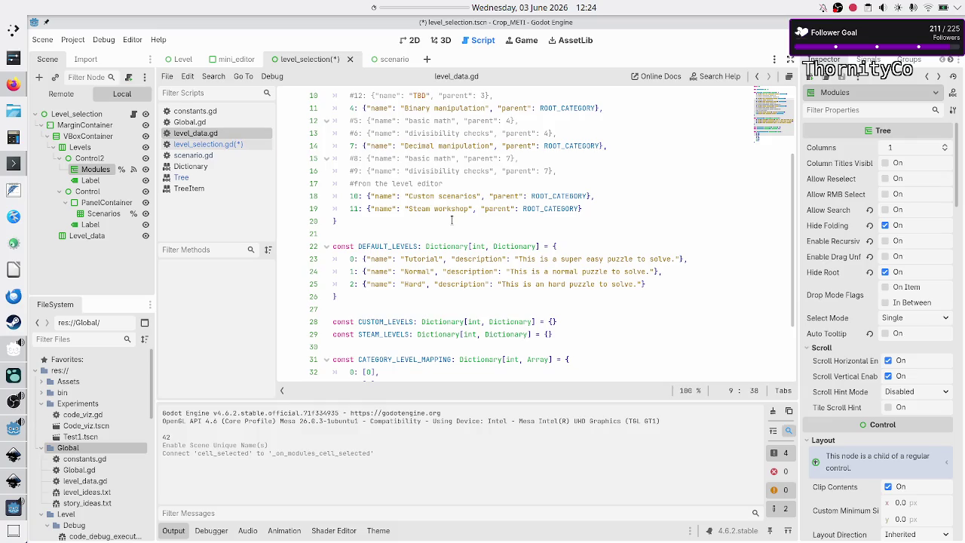
Step: Inspect the CATEGORIES keys and CATEGORY_LEVEL_MAPPING entries in level_data.gd
{"action": "scroll", "coordinate": [452, 220], "scroll_direction": "up", "scroll_amount": 3}
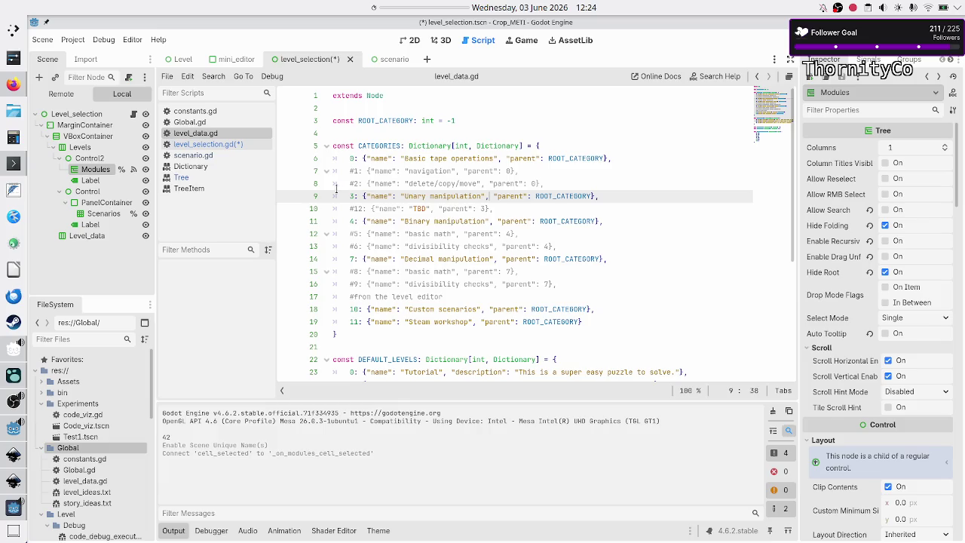
{"action": "left_click_drag", "start_coordinate": [351, 155], "coordinate": [360, 156]}
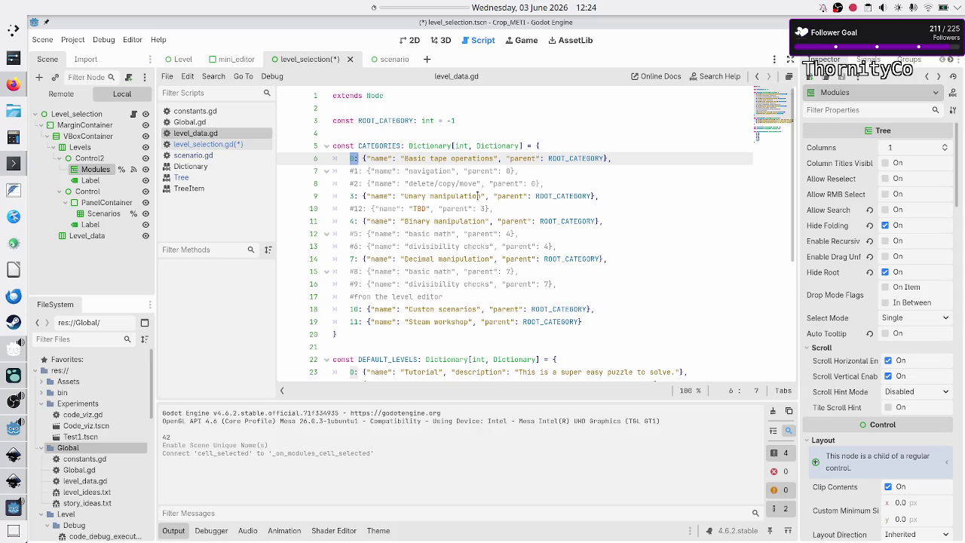
{"action": "scroll", "coordinate": [475, 212], "scroll_direction": "down", "scroll_amount": 5}
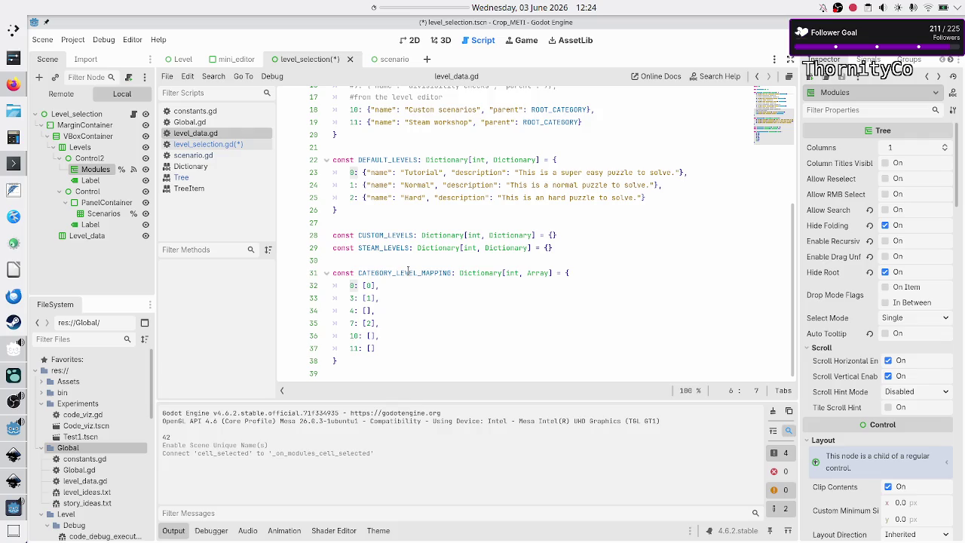
{"action": "double_click", "coordinate": [408, 272]}
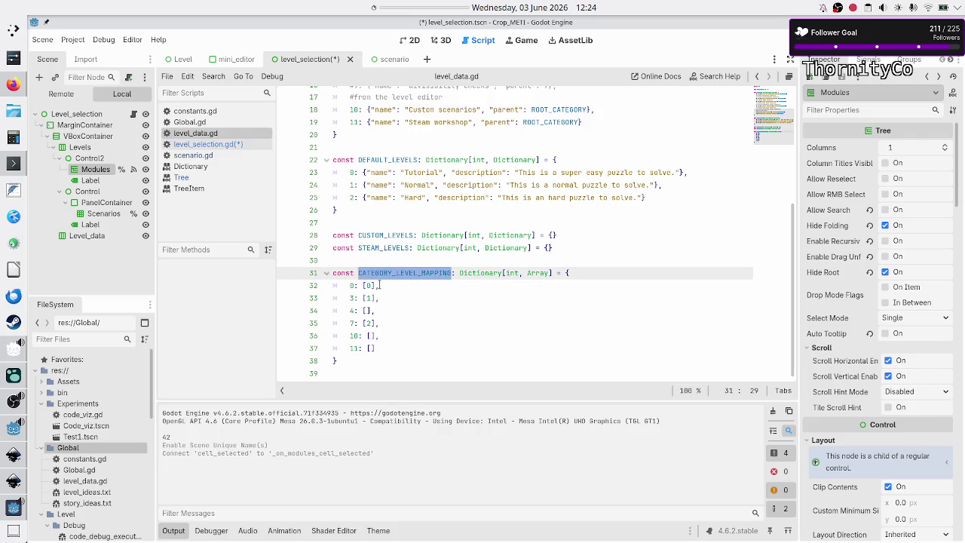
{"action": "left_click_drag", "start_coordinate": [380, 284], "coordinate": [363, 285]}
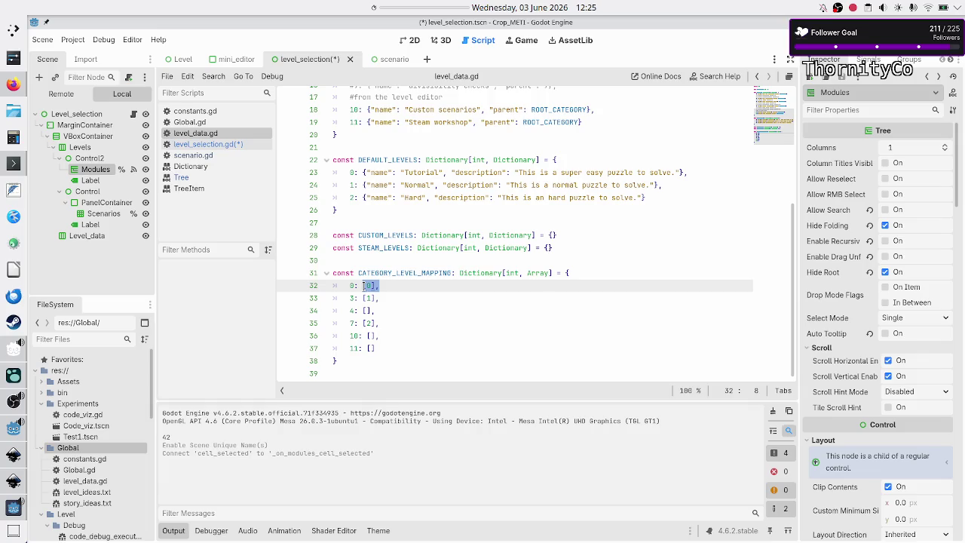
{"action": "scroll", "coordinate": [369, 282], "scroll_direction": "up", "scroll_amount": 5}
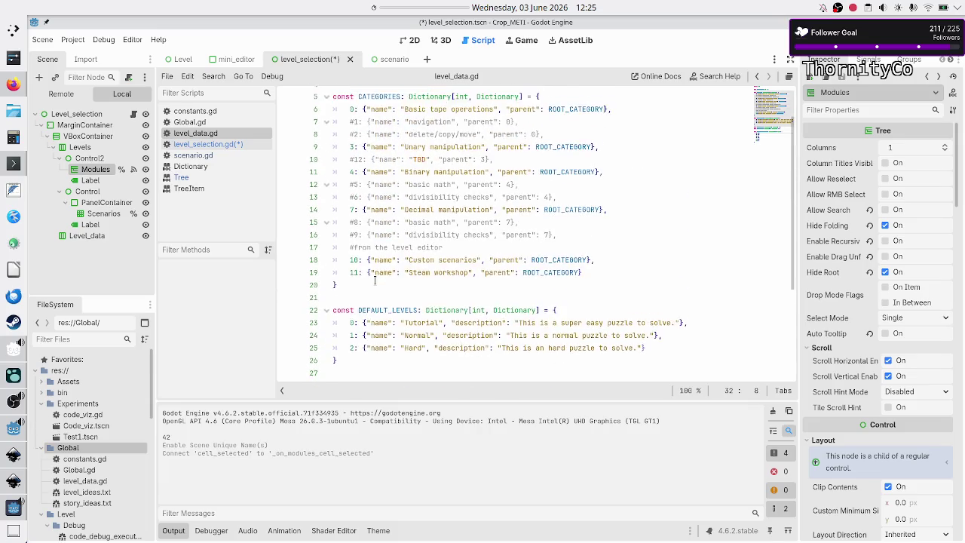
{"action": "scroll", "coordinate": [372, 271], "scroll_direction": "down", "scroll_amount": 3}
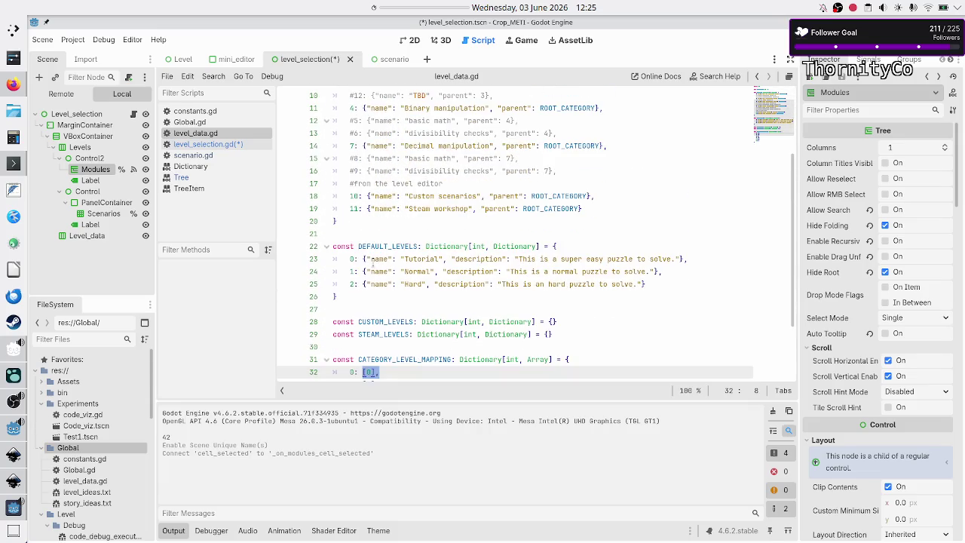
Step: Go past the Hard default level and select the CUSTOM_LEVELS and STEAM_LEVELS lines
{"action": "left_click", "coordinate": [352, 283]}
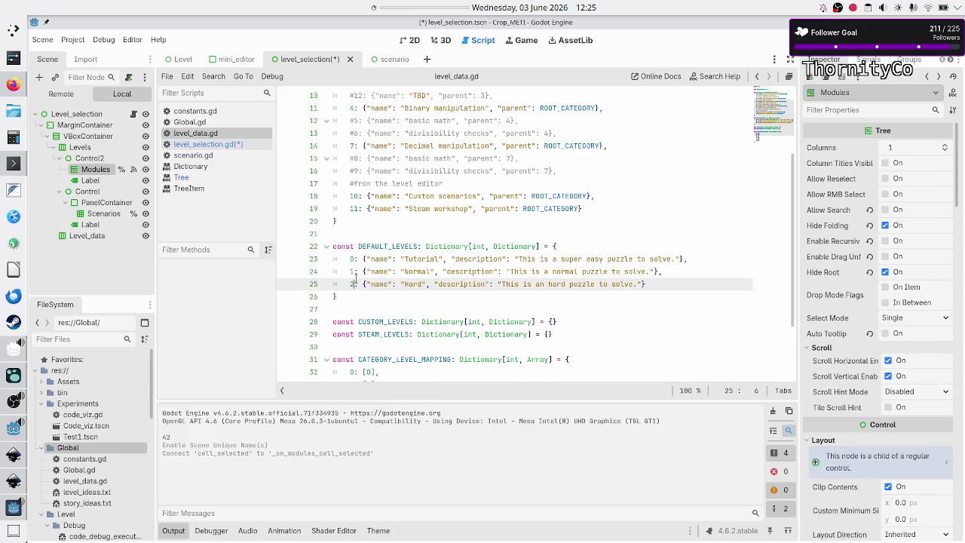
{"action": "scroll", "coordinate": [355, 277], "scroll_direction": "down", "scroll_amount": 2}
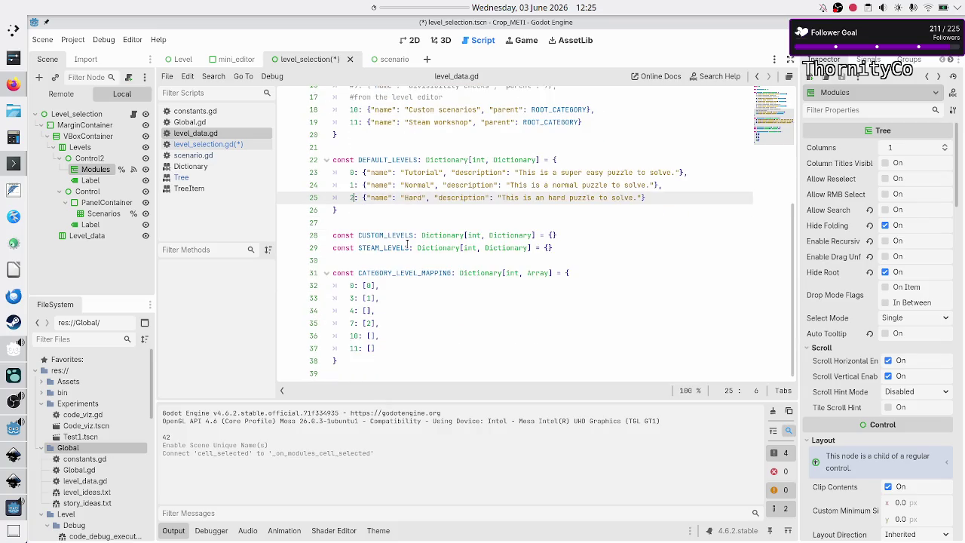
{"action": "key", "text": "Down"}
{"action": "key", "text": "Down"}
{"action": "key", "text": "Down"}
{"action": "key", "text": "Home"}
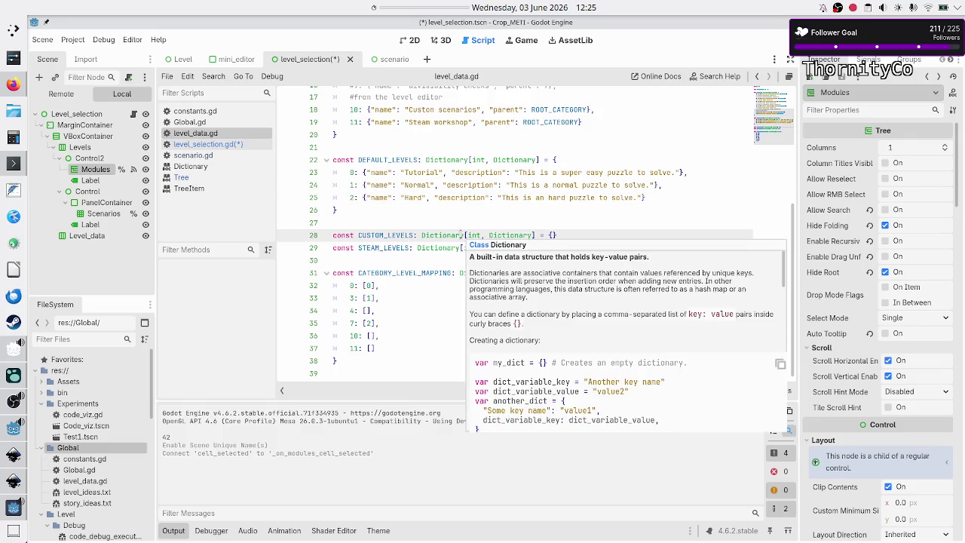
{"action": "key", "text": "shift+Down"}
{"action": "key", "text": "shift+End"}
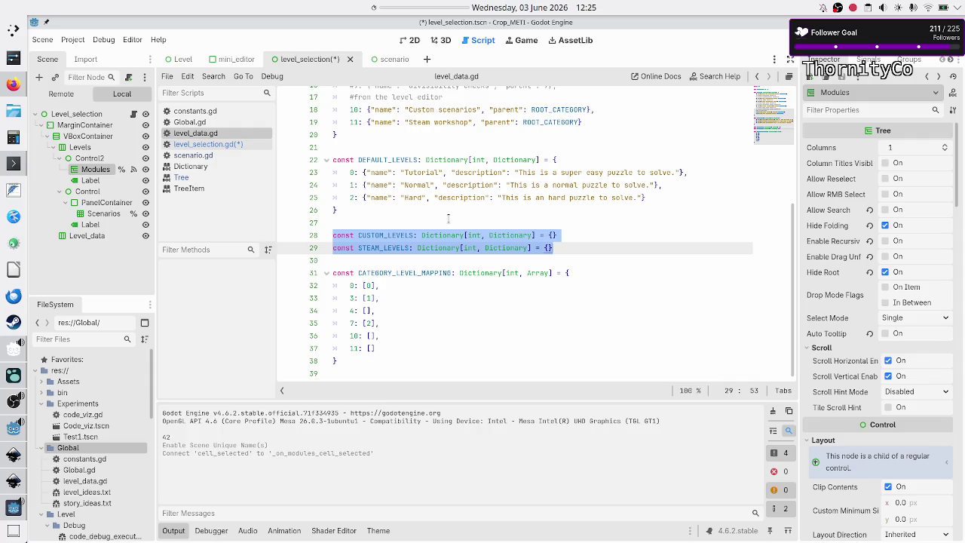
Step: Toggle comments with Ctrl+K on the CUSTOM_LEVELS and STEAM_LEVELS lines
{"action": "key", "text": "Left"}
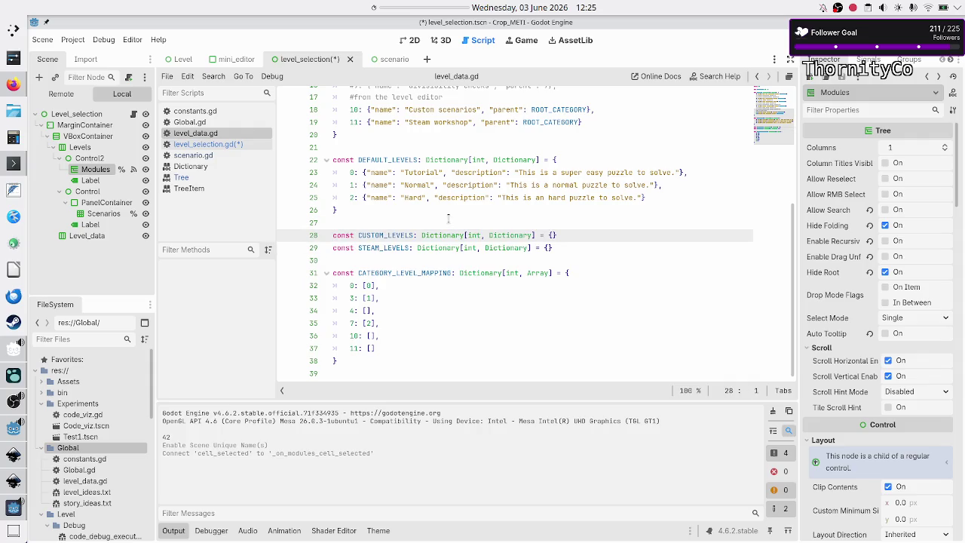
{"action": "key", "text": "ctrl+k"}
{"action": "key", "text": "Down"}
{"action": "key", "text": "ctrl+k"}
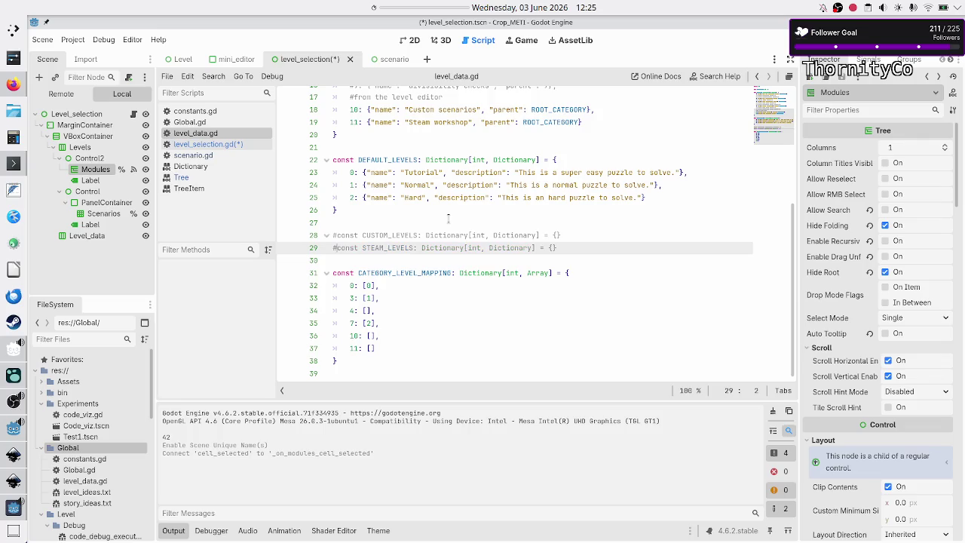
{"action": "key", "text": "Up"}
{"action": "key", "text": "ctrl+shift+Return"}
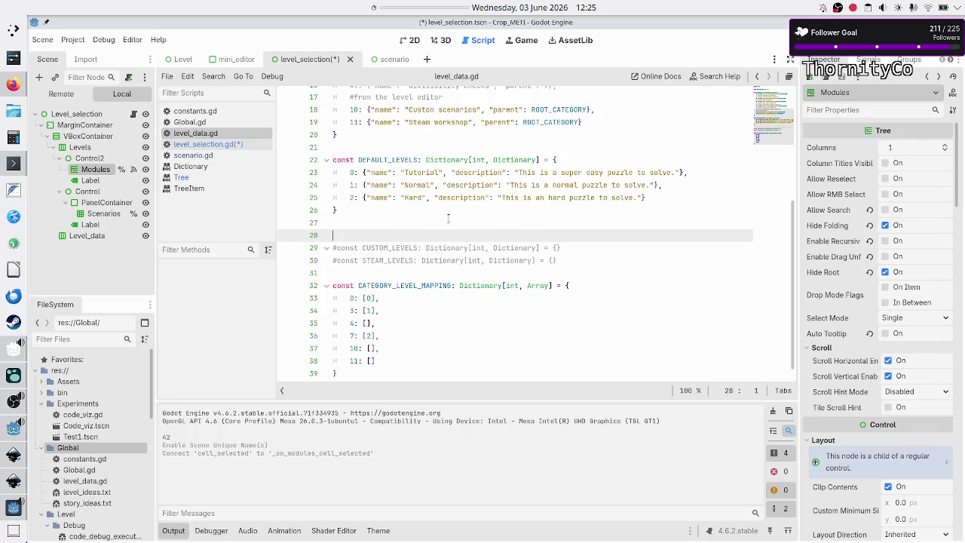
{"action": "key", "text": "BackSpace"}
{"action": "key", "text": "Return"}
{"action": "key", "text": "Delete"}
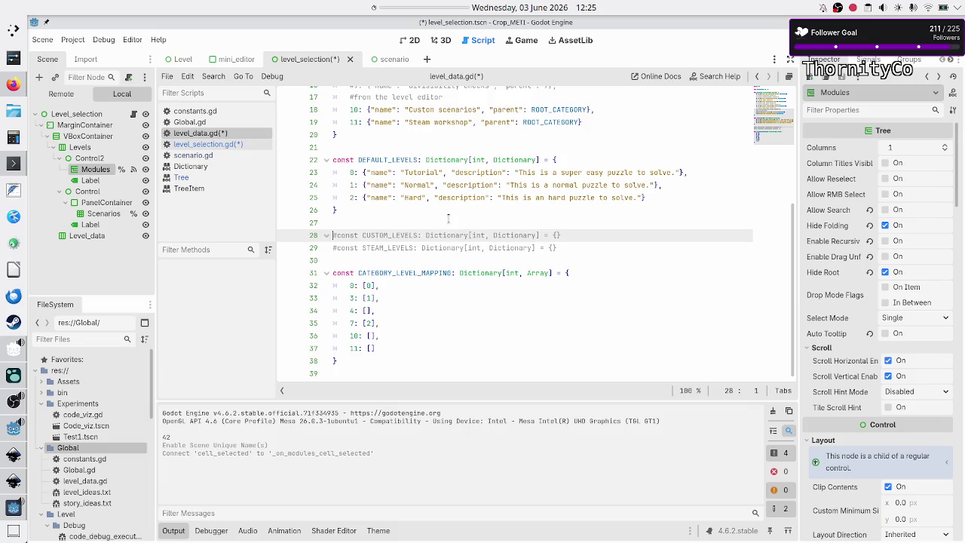
{"action": "key", "text": "Down"}
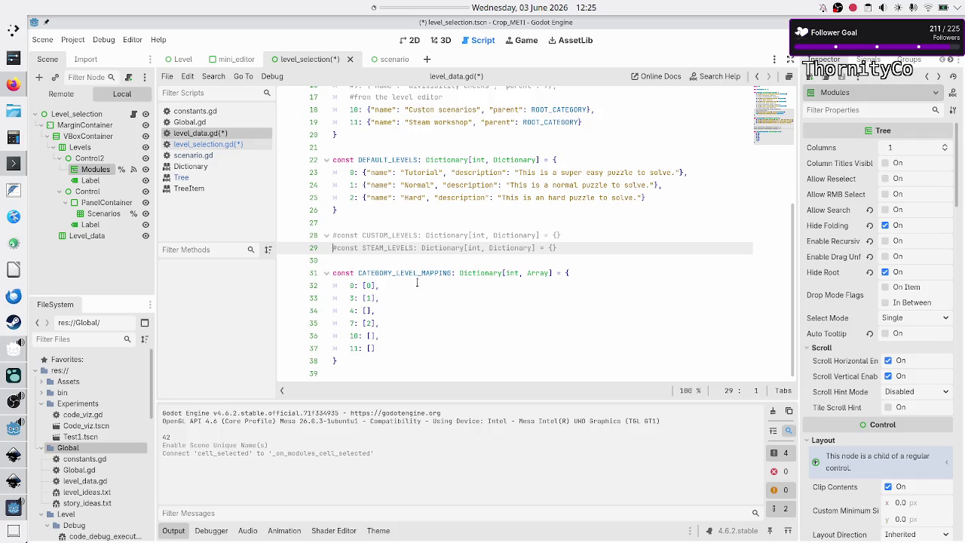
{"action": "scroll", "coordinate": [420, 256], "scroll_direction": "up", "scroll_amount": 5}
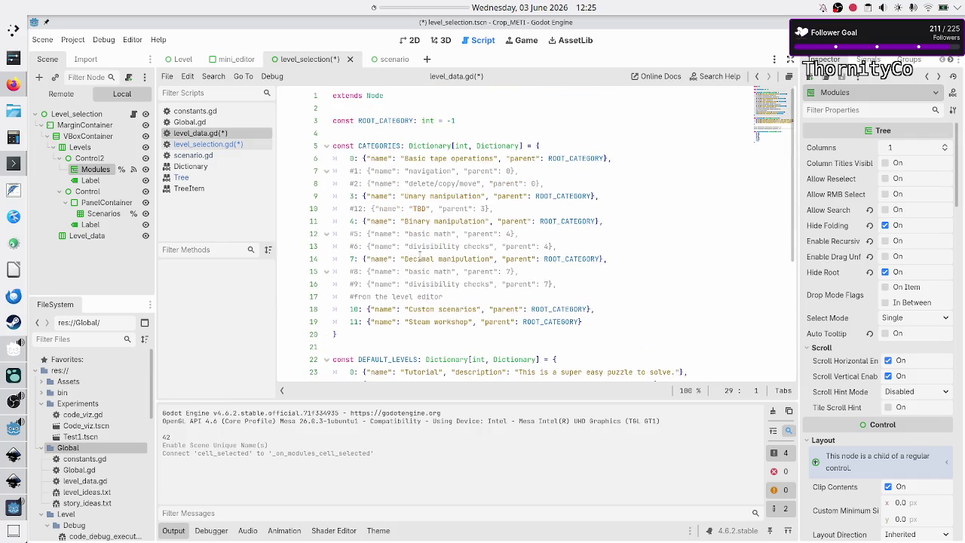
Step: Inspect the category and level keys, undoing an accidental move of the Tutorial 0 key
{"action": "left_click", "coordinate": [349, 159]}
{"action": "scroll", "coordinate": [377, 239], "scroll_direction": "down", "scroll_amount": 5}
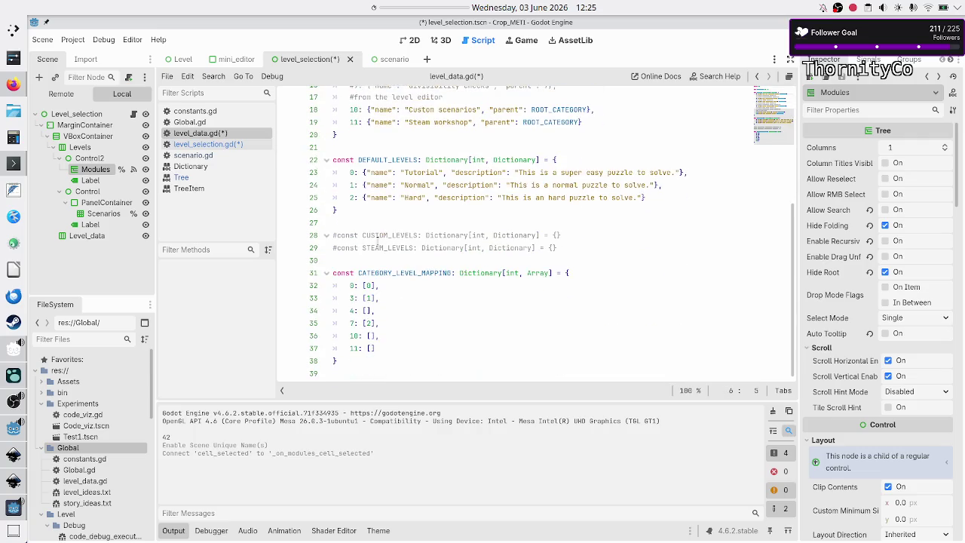
{"action": "left_click_drag", "start_coordinate": [379, 286], "coordinate": [361, 286]}
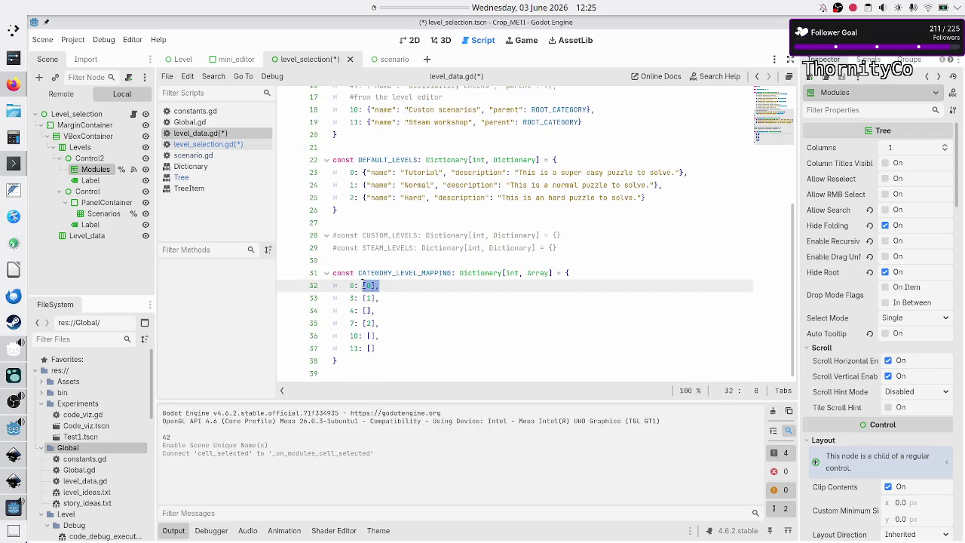
{"action": "scroll", "coordinate": [393, 185], "scroll_direction": "up", "scroll_amount": 3}
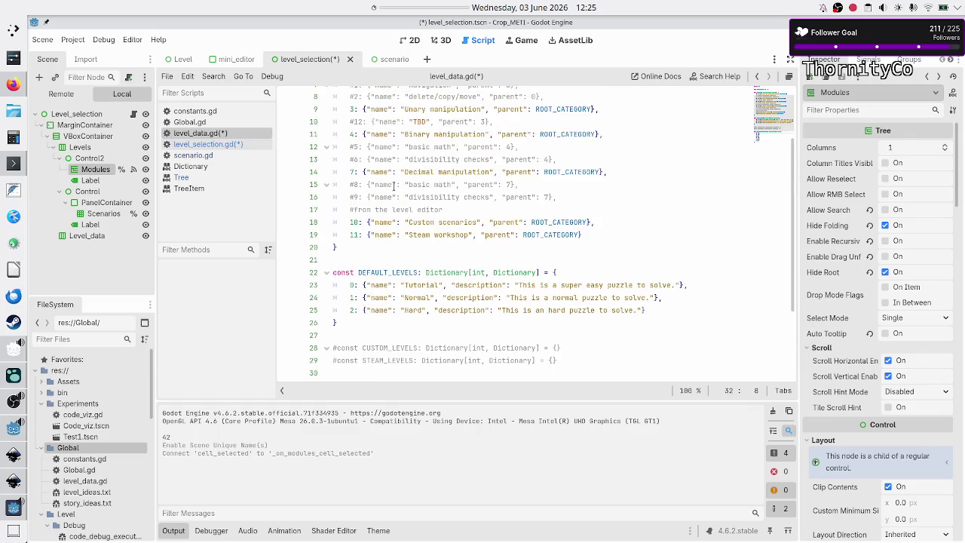
{"action": "scroll", "coordinate": [392, 185], "scroll_direction": "down", "scroll_amount": 3}
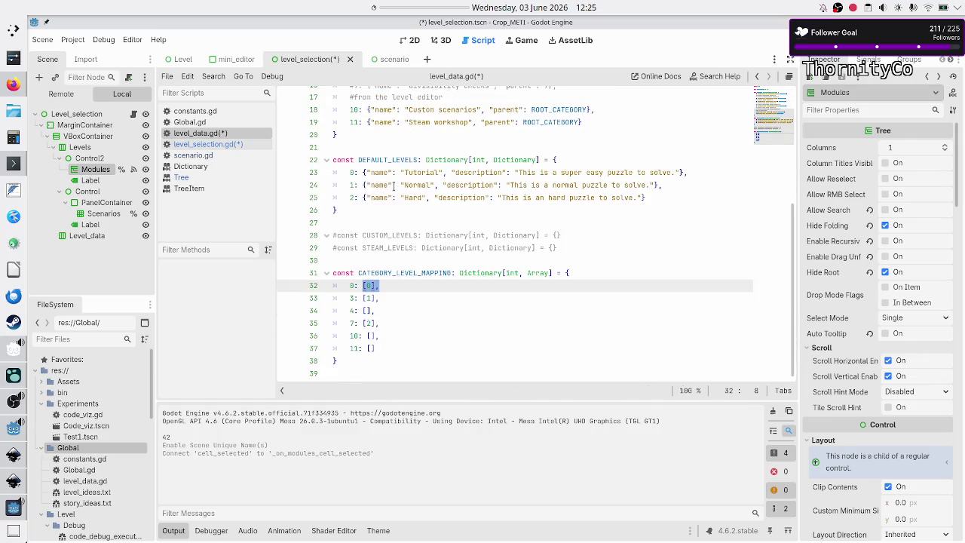
{"action": "double_click", "coordinate": [352, 172]}
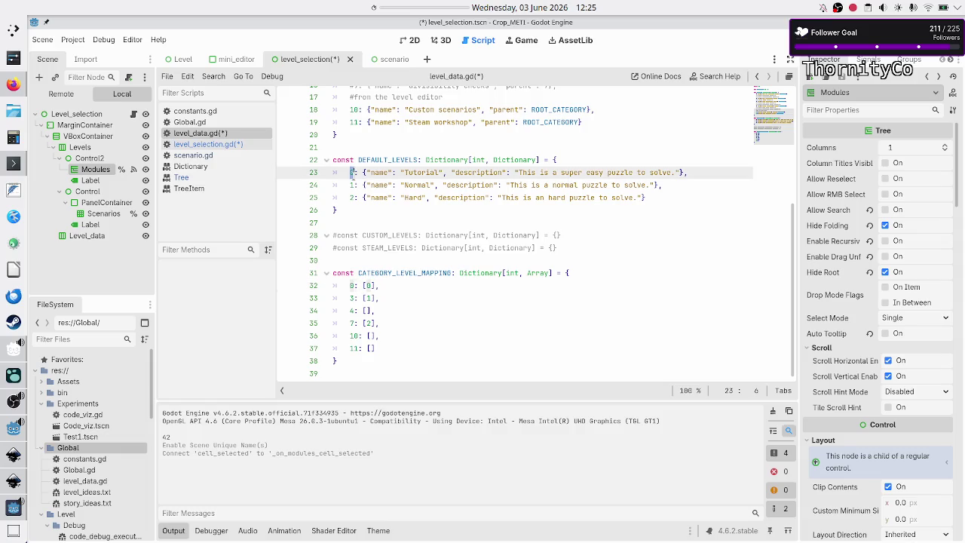
{"action": "left_click_drag", "start_coordinate": [352, 171], "coordinate": [352, 185]}
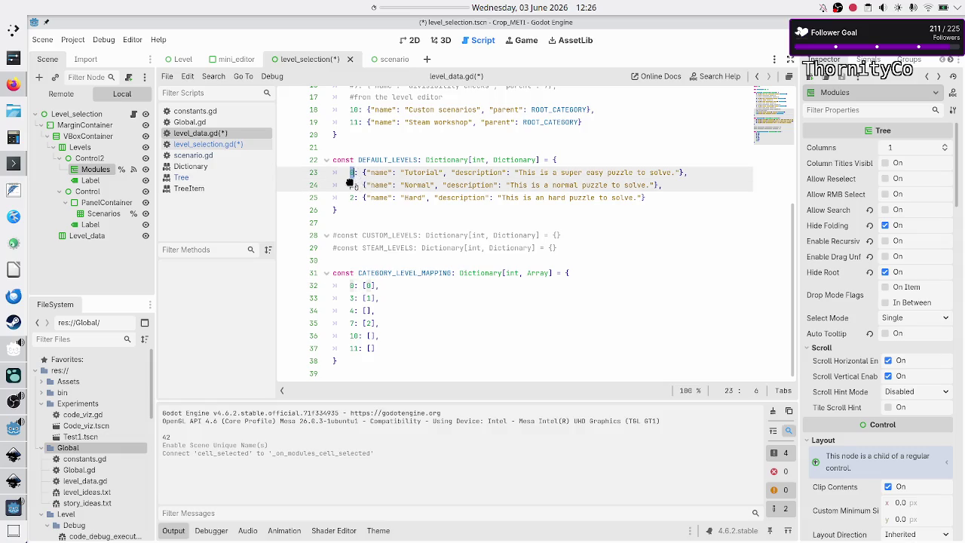
{"action": "scroll", "coordinate": [397, 205], "scroll_direction": "up", "scroll_amount": 1}
{"action": "key", "text": "ctrl+z"}
Step: Check the Normal and Tutorial entries and [1] mapping, then return to level_selection.gd
{"action": "left_click", "coordinate": [357, 196]}
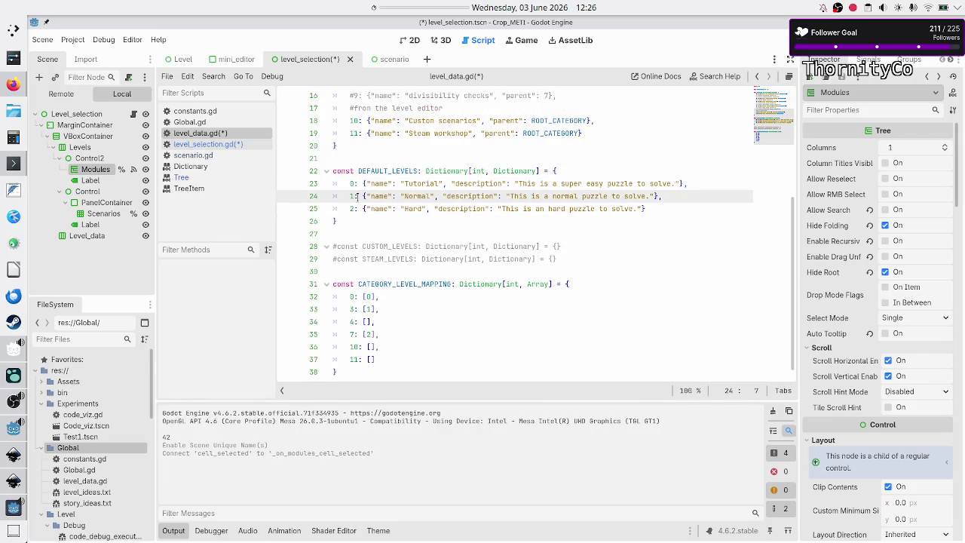
{"action": "left_click", "coordinate": [419, 196]}
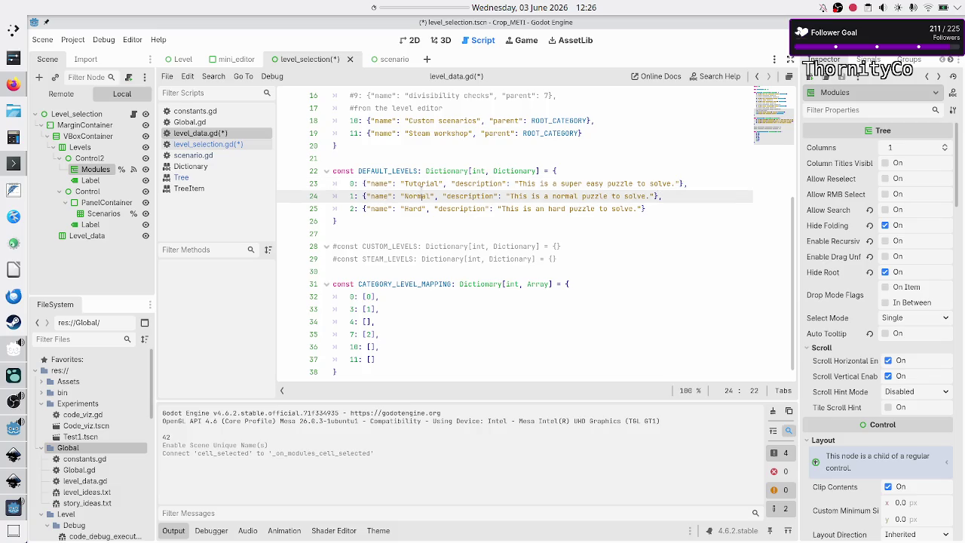
{"action": "left_click", "coordinate": [466, 183]}
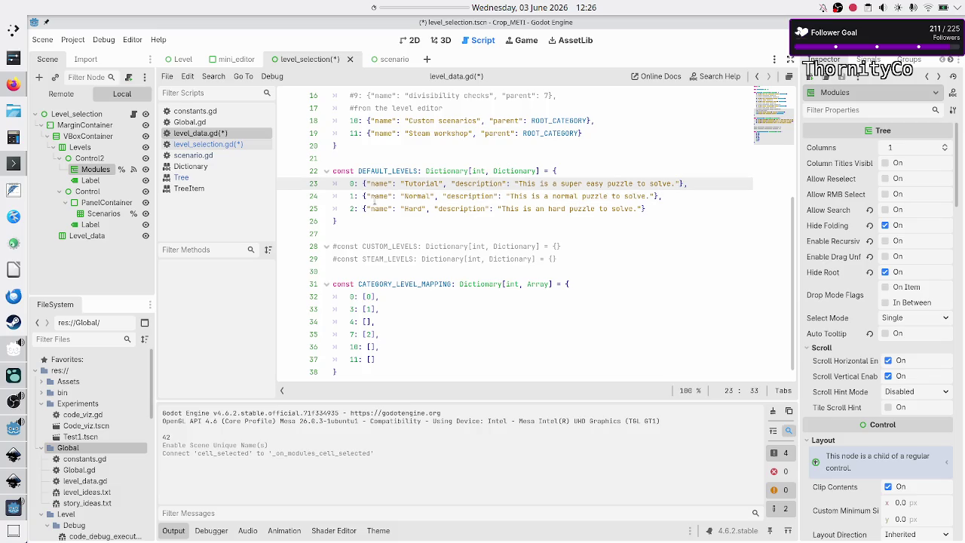
{"action": "scroll", "coordinate": [374, 201], "scroll_direction": "up", "scroll_amount": 5}
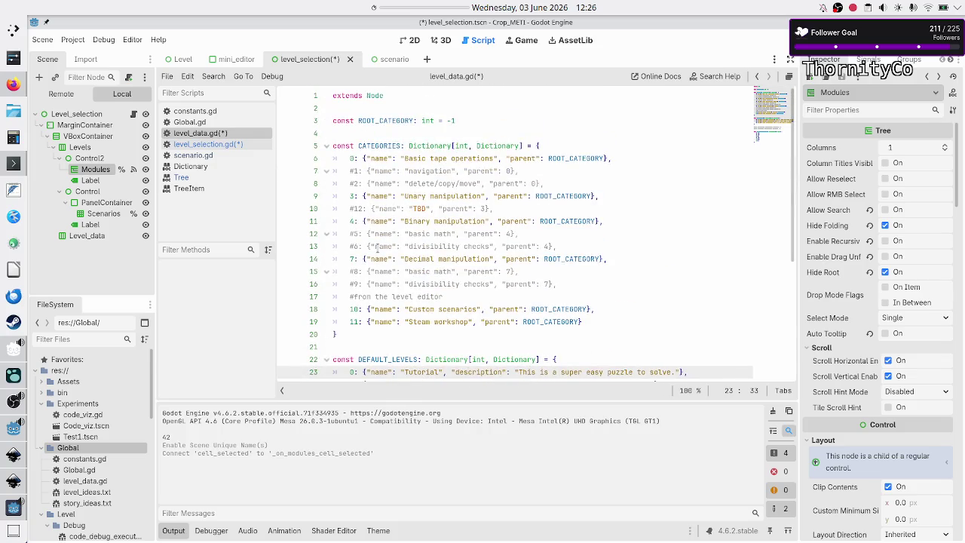
{"action": "double_click", "coordinate": [351, 159]}
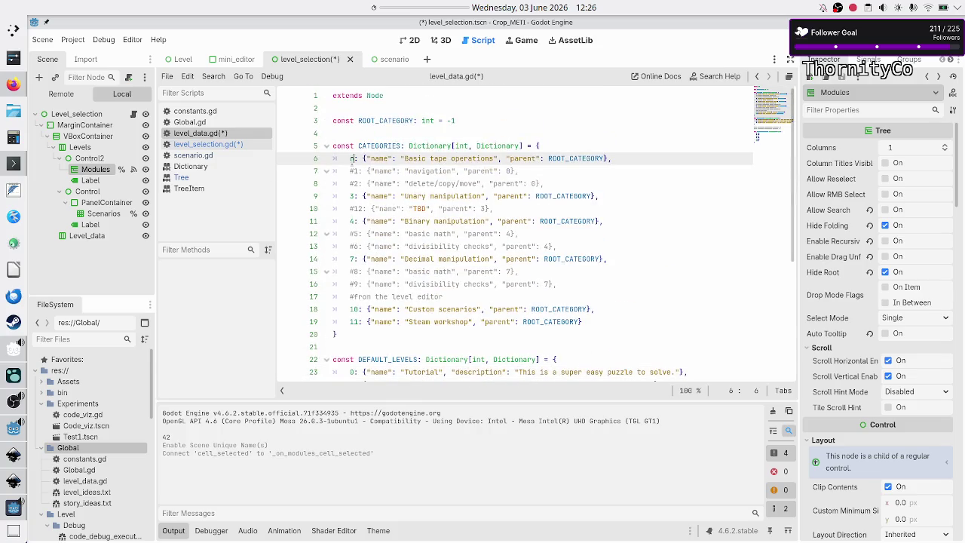
{"action": "scroll", "coordinate": [367, 200], "scroll_direction": "down", "scroll_amount": 5}
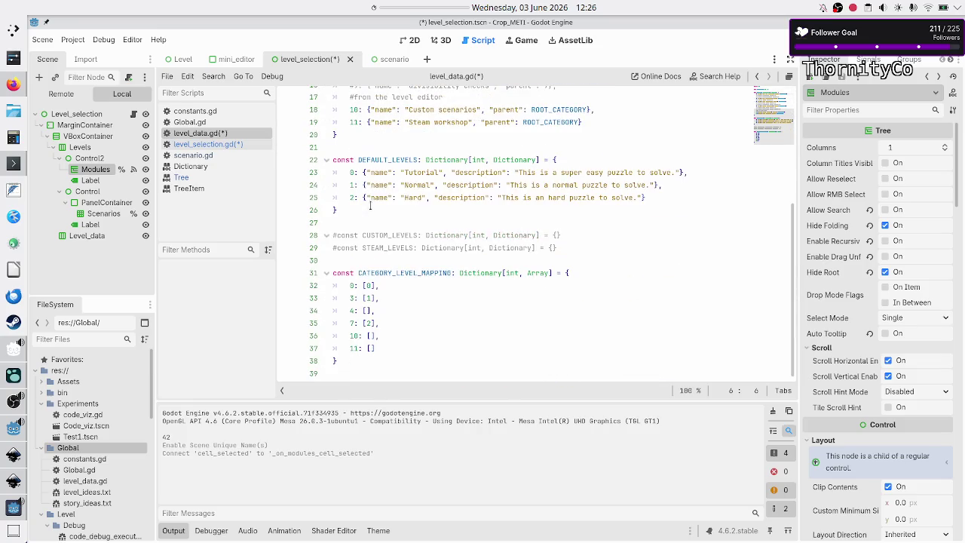
{"action": "left_click", "coordinate": [370, 294]}
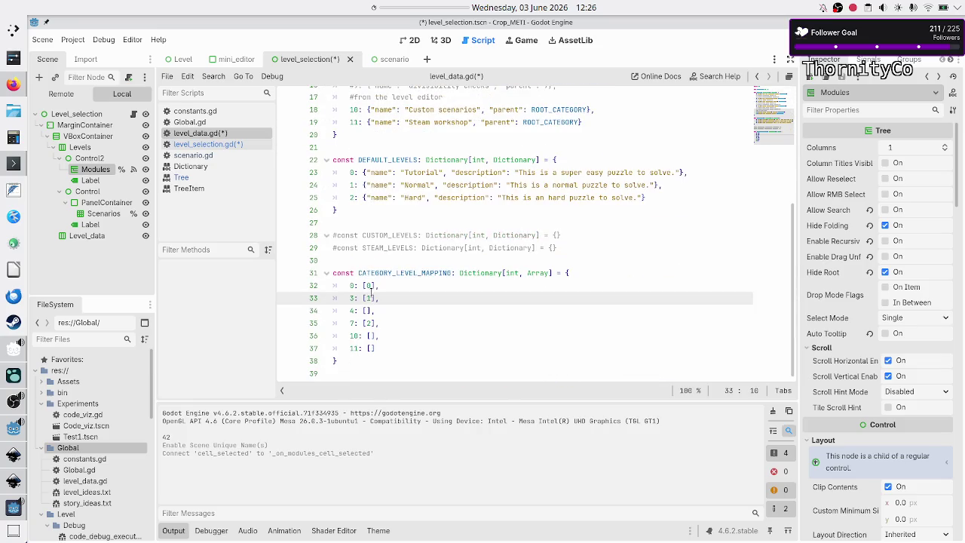
{"action": "left_click", "coordinate": [370, 183]}
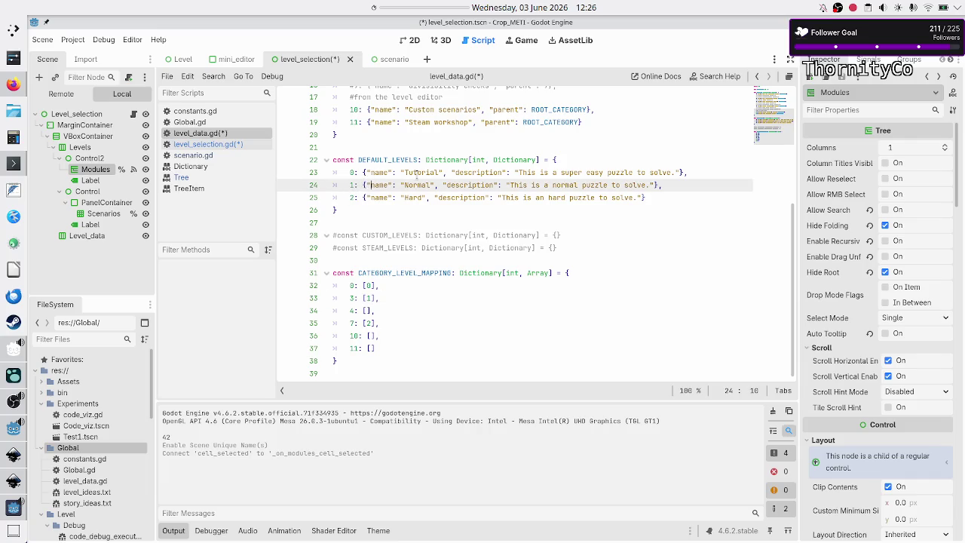
{"action": "left_click", "coordinate": [240, 143]}
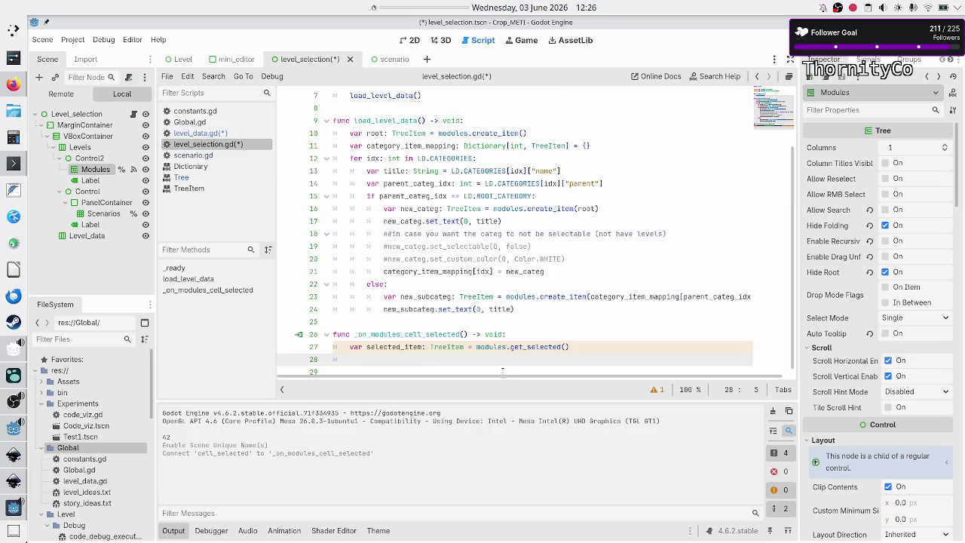
Step: Look at the TreeItem and set_text usages, then switch back to level_data.gd
{"action": "double_click", "coordinate": [442, 347]}
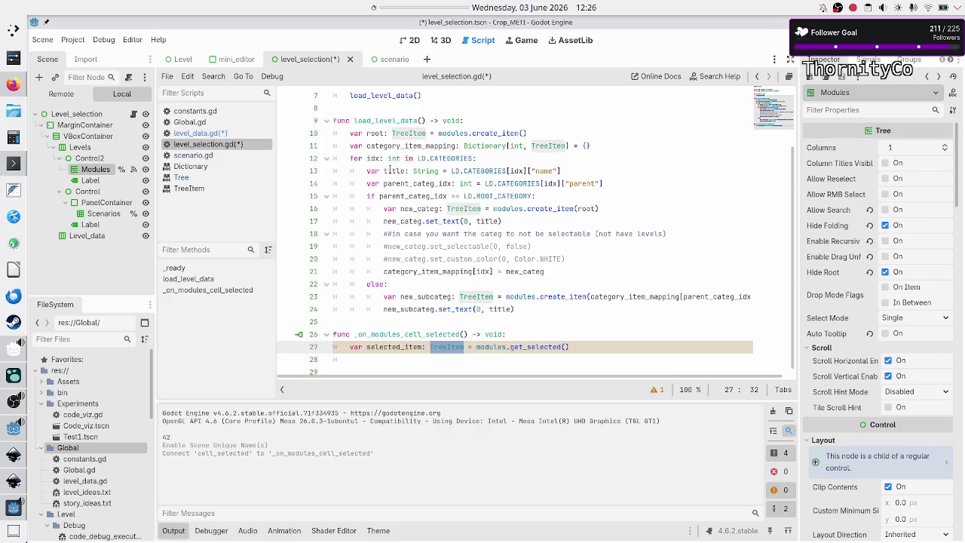
{"action": "double_click", "coordinate": [445, 220]}
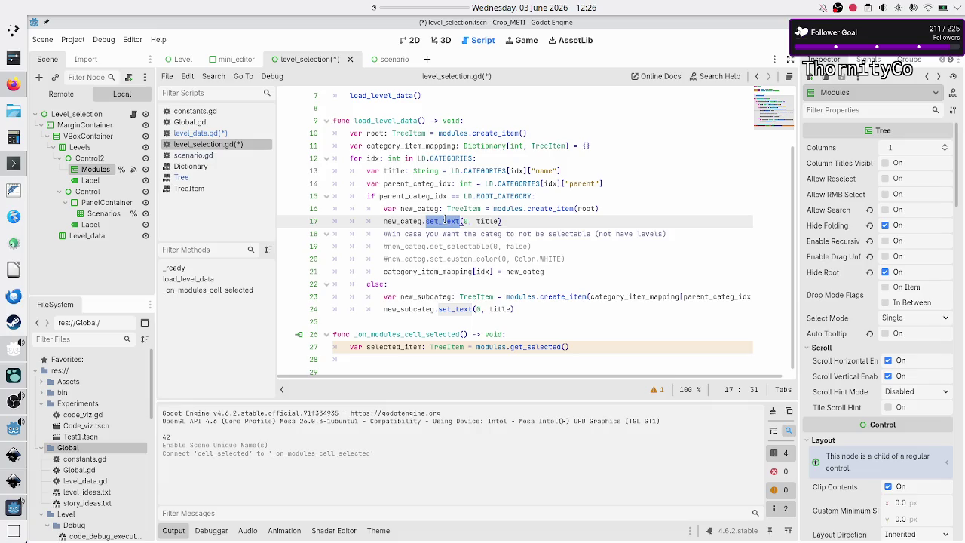
{"action": "left_click", "coordinate": [254, 133]}
{"action": "scroll", "coordinate": [402, 223], "scroll_direction": "up", "scroll_amount": 5}
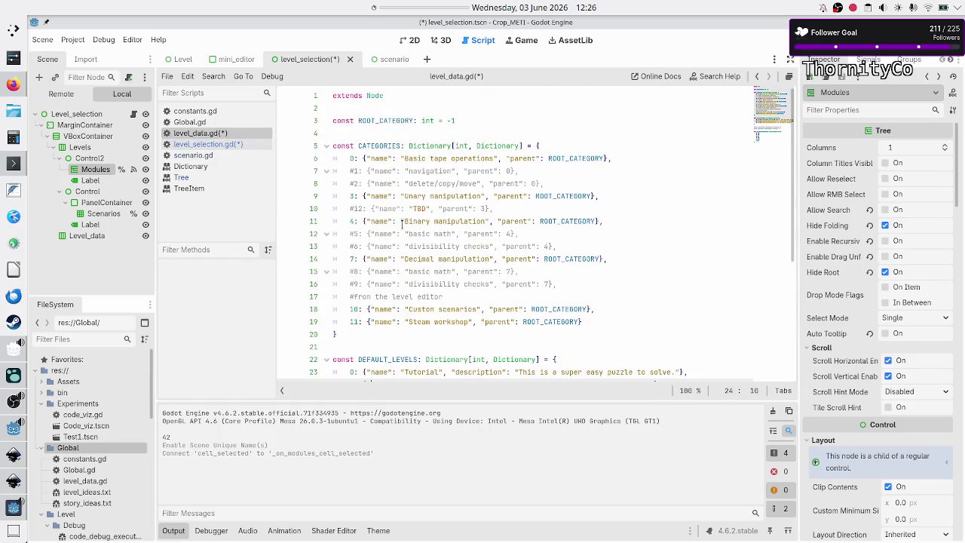
Step: Highlight the name keys of the category entries in level_data.gd, then go back to level_selection.gd
{"action": "left_click_drag", "start_coordinate": [355, 158], "coordinate": [342, 159]}
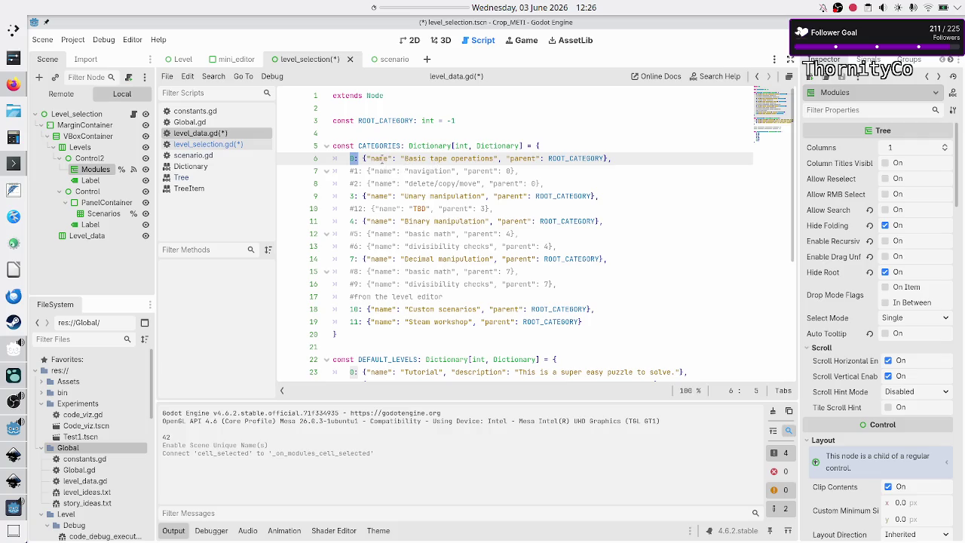
{"action": "double_click", "coordinate": [380, 158]}
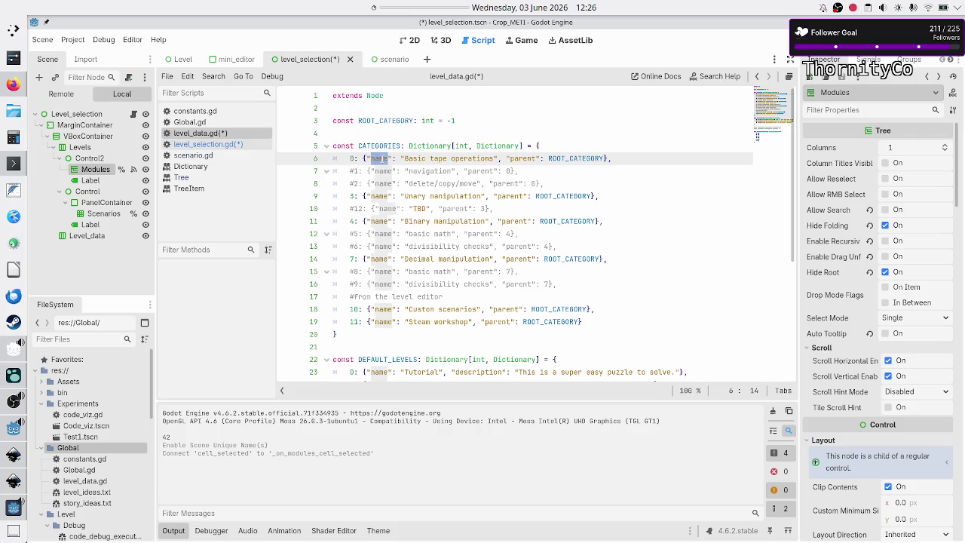
{"action": "left_click", "coordinate": [208, 144]}
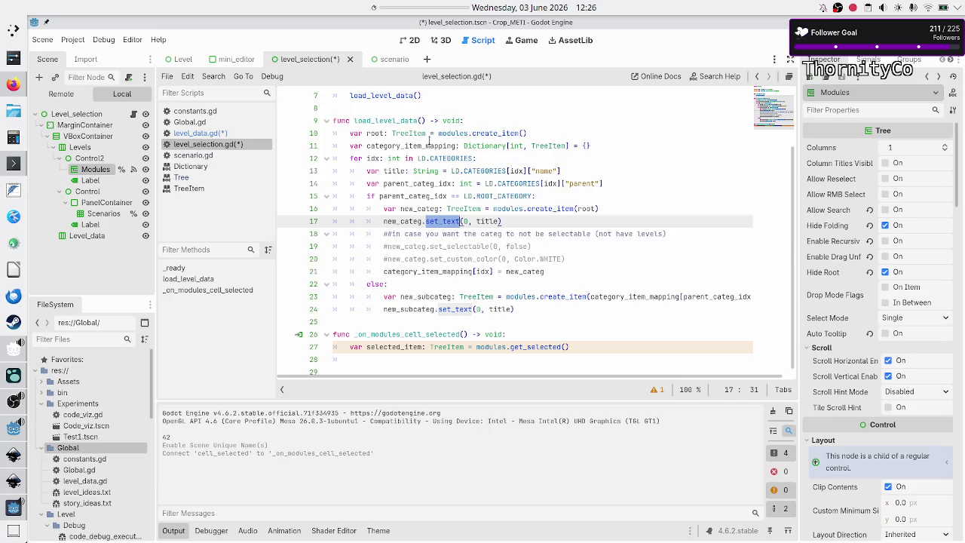
Step: Cut the local category_item_mapping declaration out of load_level_data and remove the empty line
{"action": "double_click", "coordinate": [424, 143]}
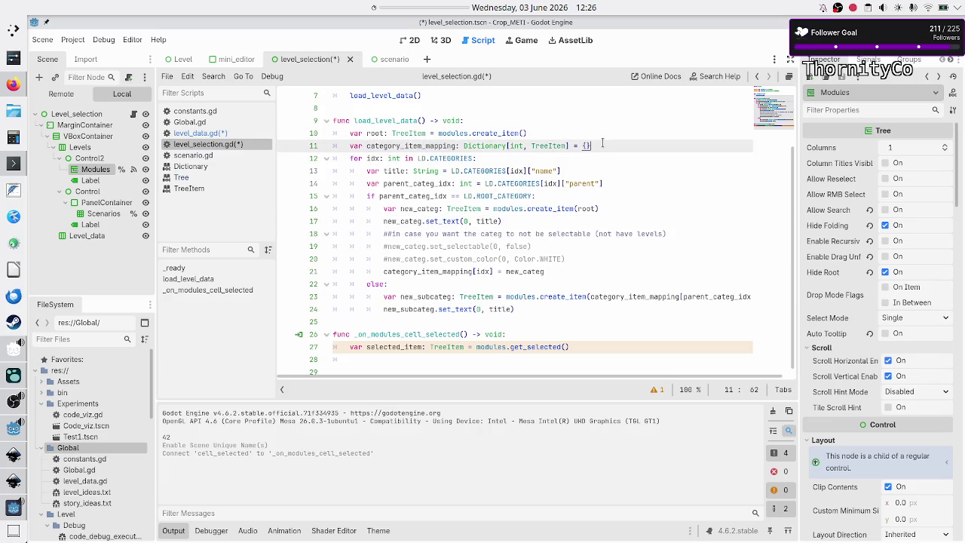
{"action": "left_click", "coordinate": [624, 125]}
{"action": "key", "text": "Down"}
{"action": "key", "text": "Home"}
{"action": "key", "text": "shift+End"}
{"action": "key", "text": "ctrl+c"}
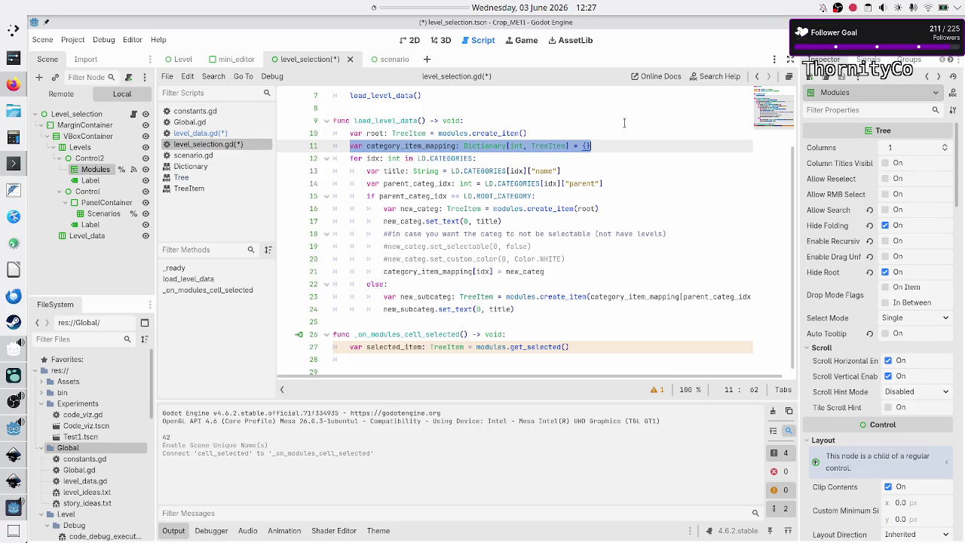
{"action": "key", "text": "BackSpace"}
{"action": "key", "text": "BackSpace"}
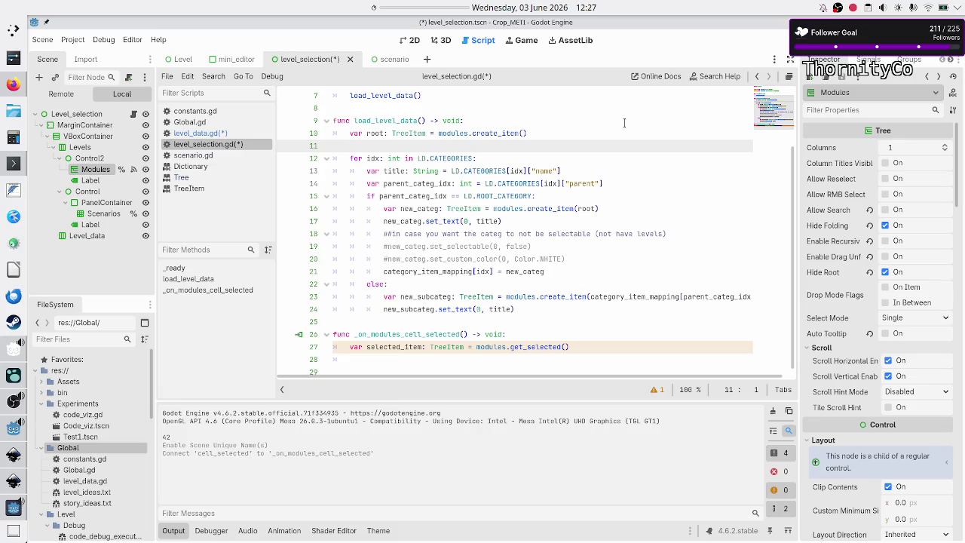
{"action": "key", "text": "BackSpace"}
{"action": "key", "text": "Up"}
{"action": "key", "text": "ctrl+Home"}
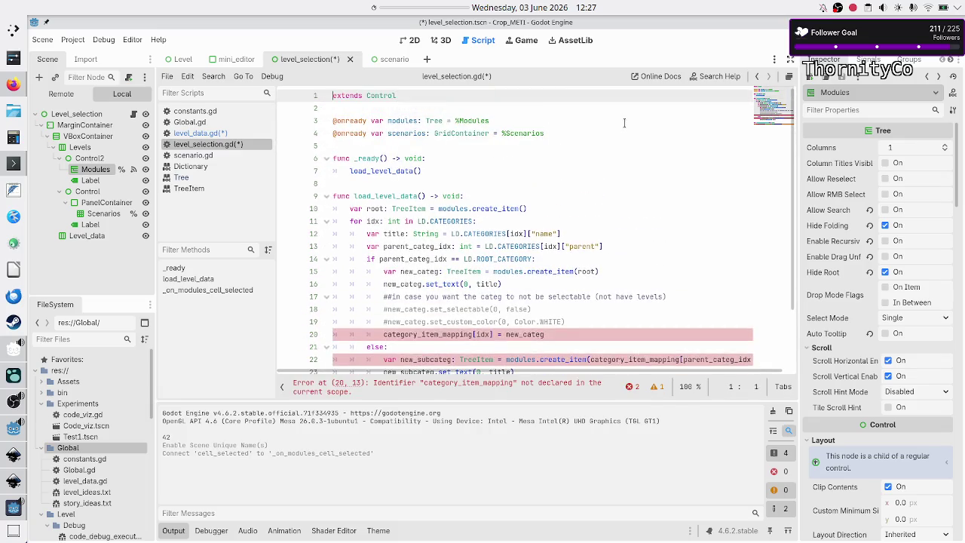
{"action": "key", "text": "Down"}
{"action": "key", "text": "Down"}
{"action": "key", "text": "Down"}
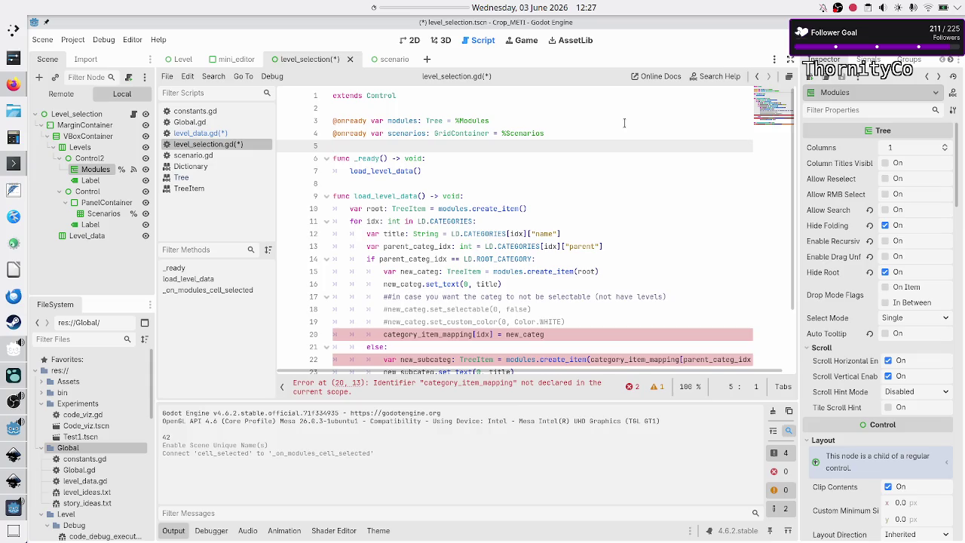
{"action": "key", "text": "Return"}
{"action": "key", "text": "Return"}
{"action": "key", "text": "Up"}
{"action": "key", "text": "ctrl+v"}
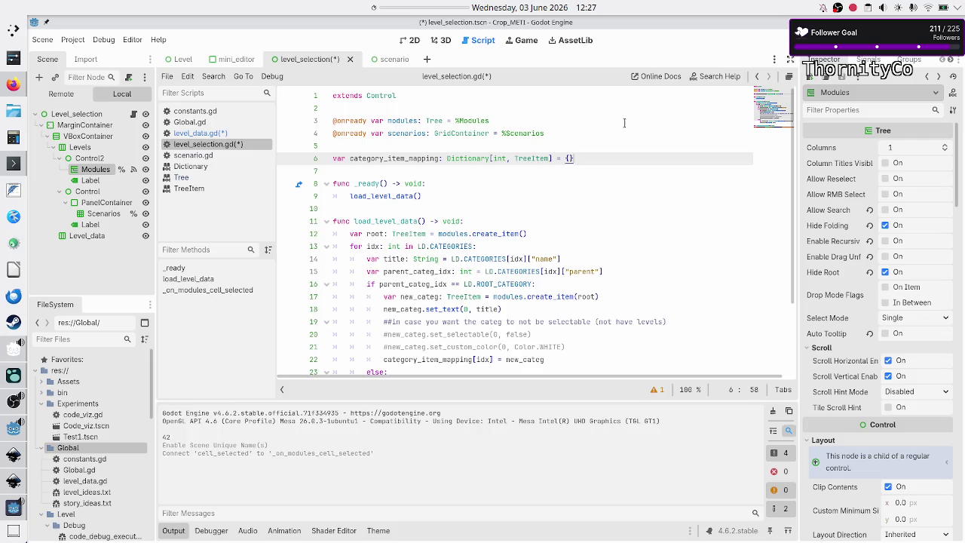
{"action": "key", "text": "Down"}
{"action": "key", "text": "Down"}
{"action": "key", "text": "Down"}
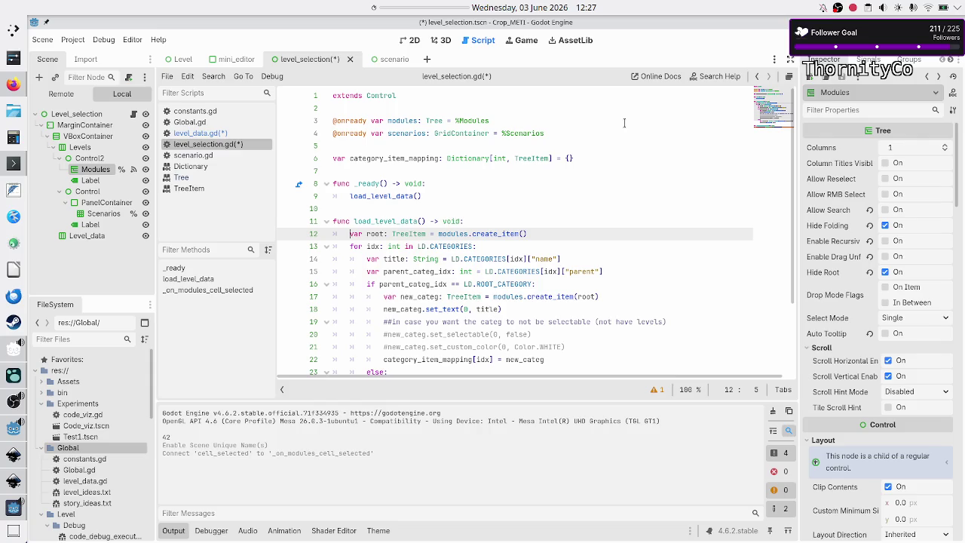
{"action": "key", "text": "Down"}
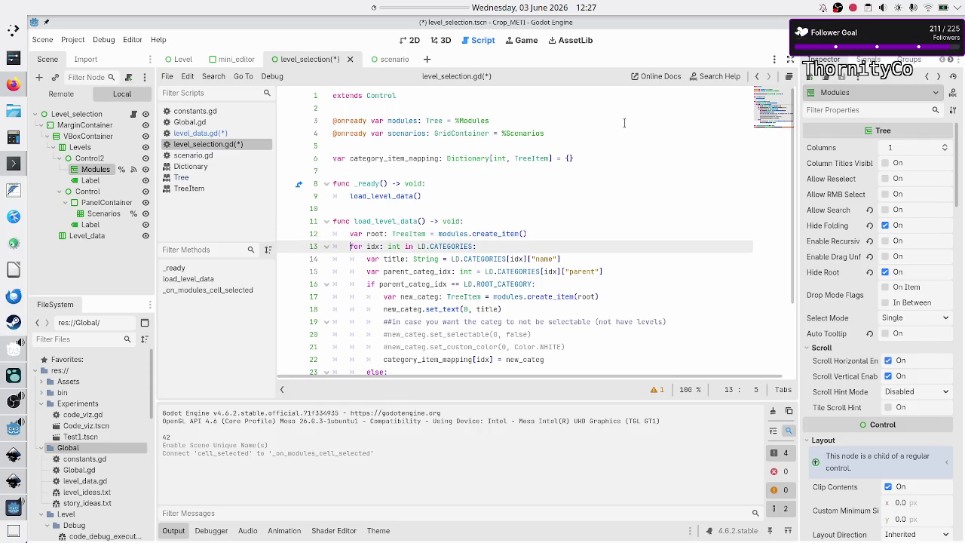
{"action": "key", "text": "Down"}
{"action": "key", "text": "Down"}
{"action": "key", "text": "Down"}
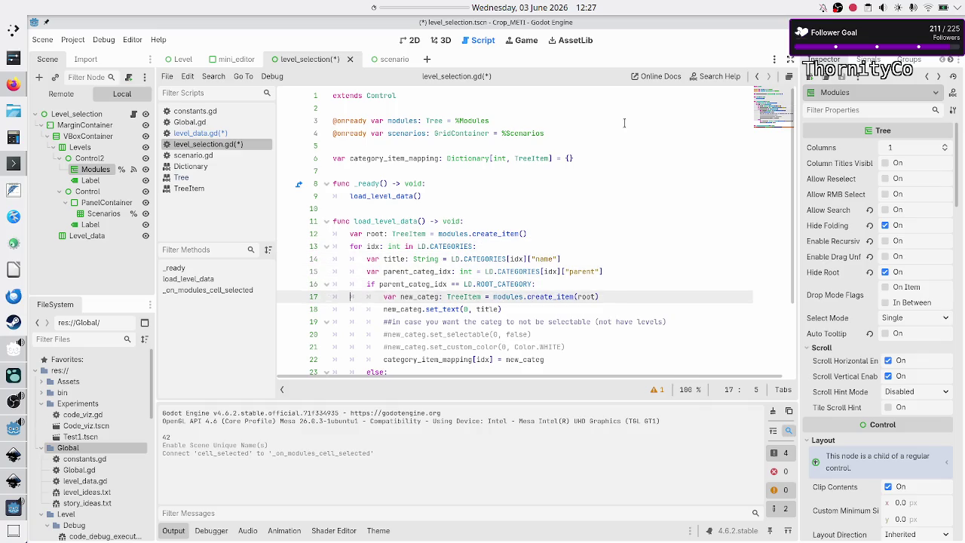
{"action": "key", "text": "Up"}
{"action": "key", "text": "Up"}
{"action": "key", "text": "Up"}
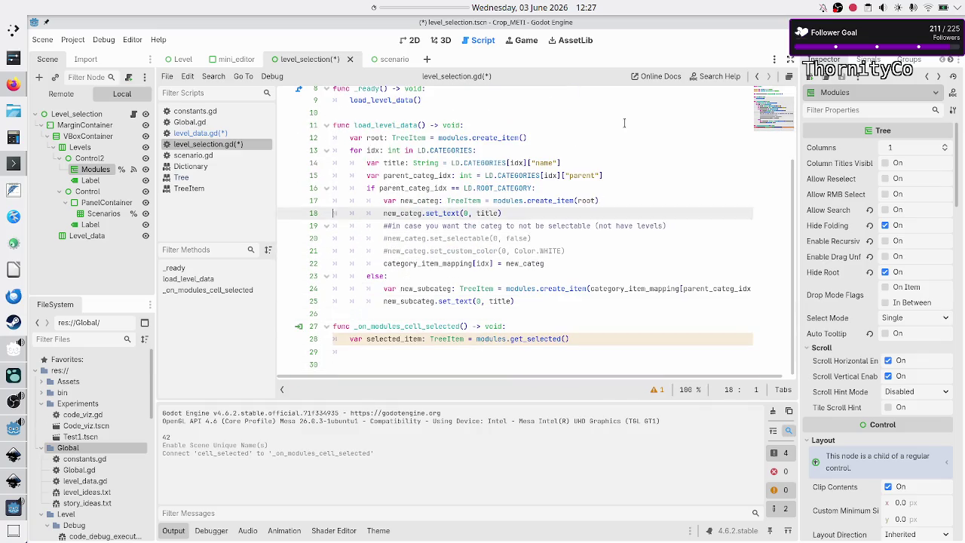
{"action": "scroll", "coordinate": [624, 122], "scroll_direction": "up", "scroll_amount": 2}
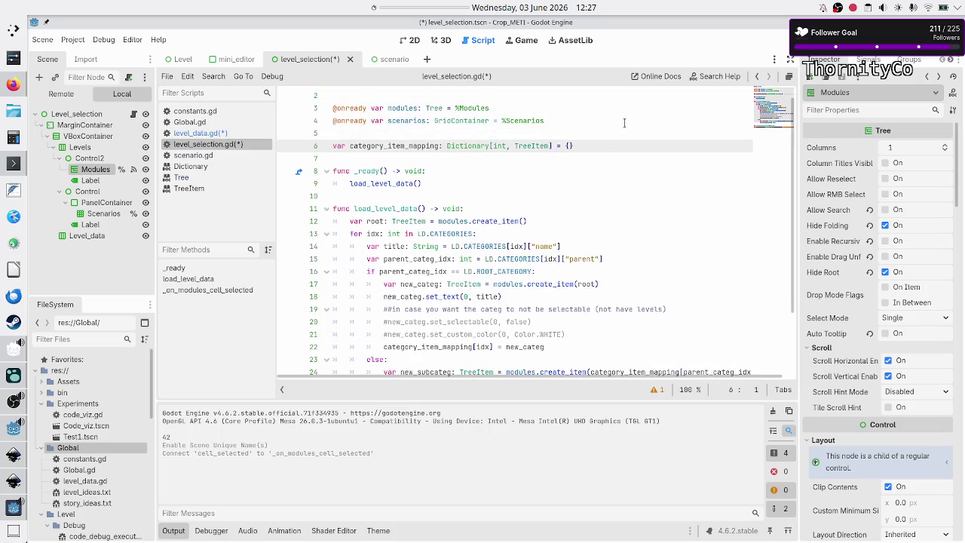
{"action": "key", "text": "shift+Down"}
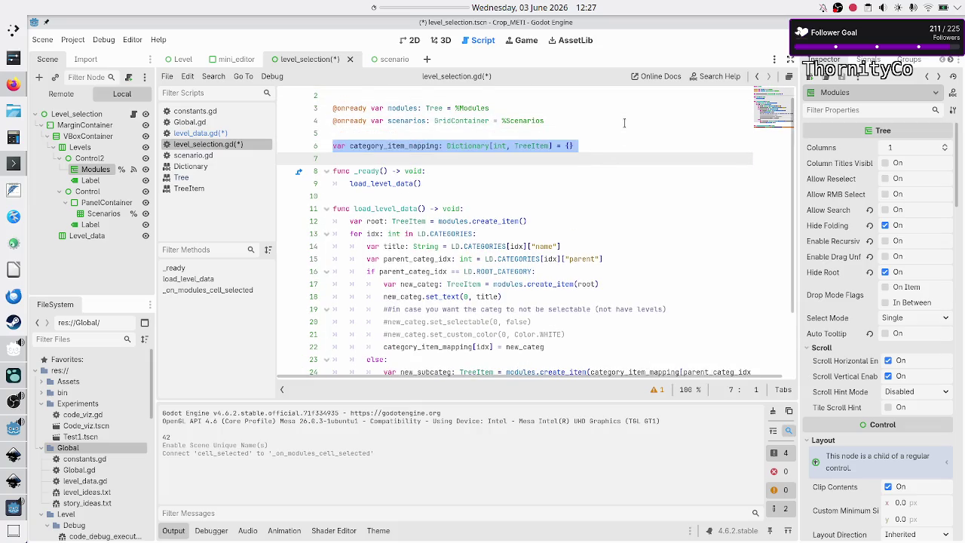
{"action": "key", "text": "shift+Left"}
{"action": "key", "text": "Escape"}
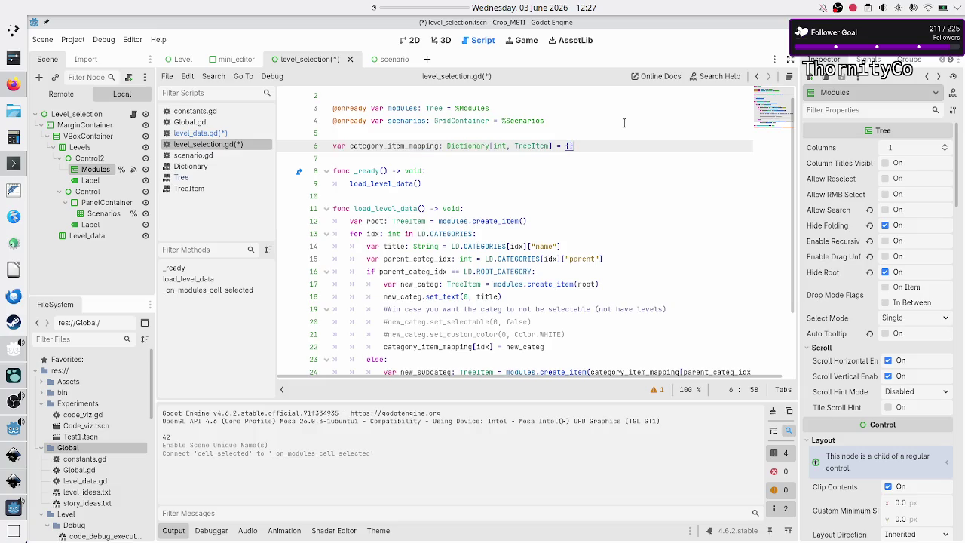
{"action": "key", "text": "shift+Left"}
{"action": "key", "text": "shift+Left"}
{"action": "key", "text": "shift+Left"}
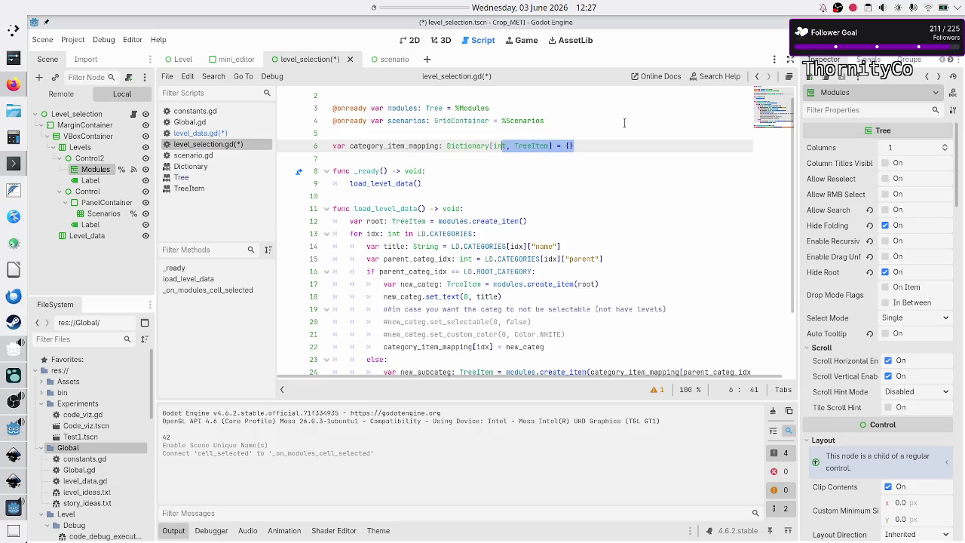
{"action": "key", "text": "End"}
{"action": "key", "text": "Left"}
{"action": "key", "text": "Left"}
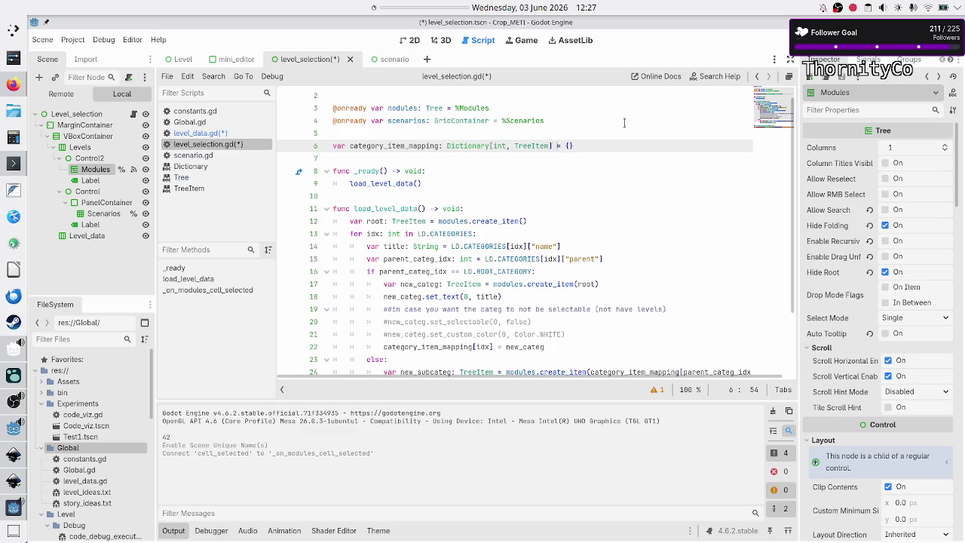
{"action": "key", "text": "shift+Left"}
{"action": "key", "text": "shift+Left"}
{"action": "key", "text": "shift+Left"}
{"action": "key", "text": "Down"}
{"action": "key", "text": "Down"}
{"action": "key", "text": "Down"}
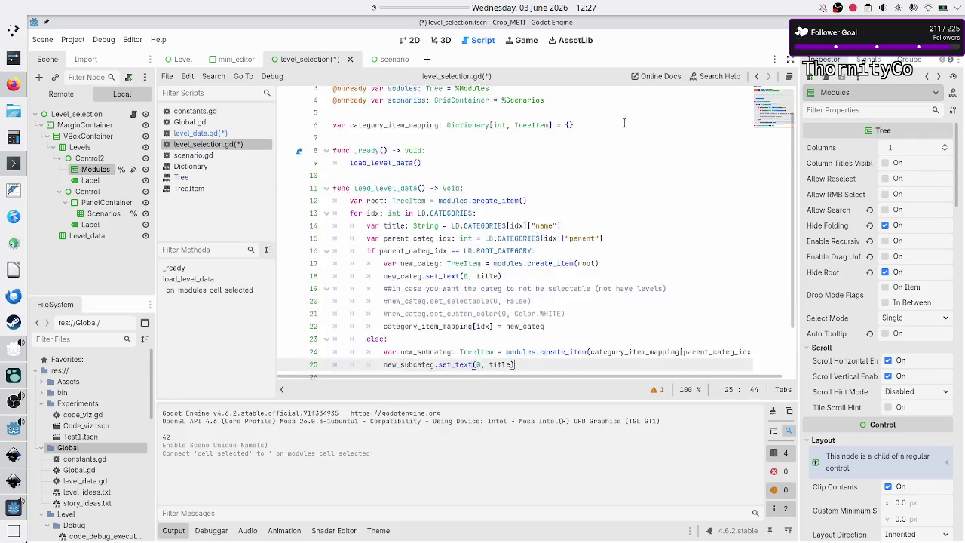
{"action": "key", "text": "Up"}
{"action": "key", "text": "Down"}
{"action": "key", "text": "Up"}
Step: Begin the loop header 'for idx:' on line 29, checking the mapping code above it
{"action": "key", "text": "End"}
{"action": "type", "text": "for"}
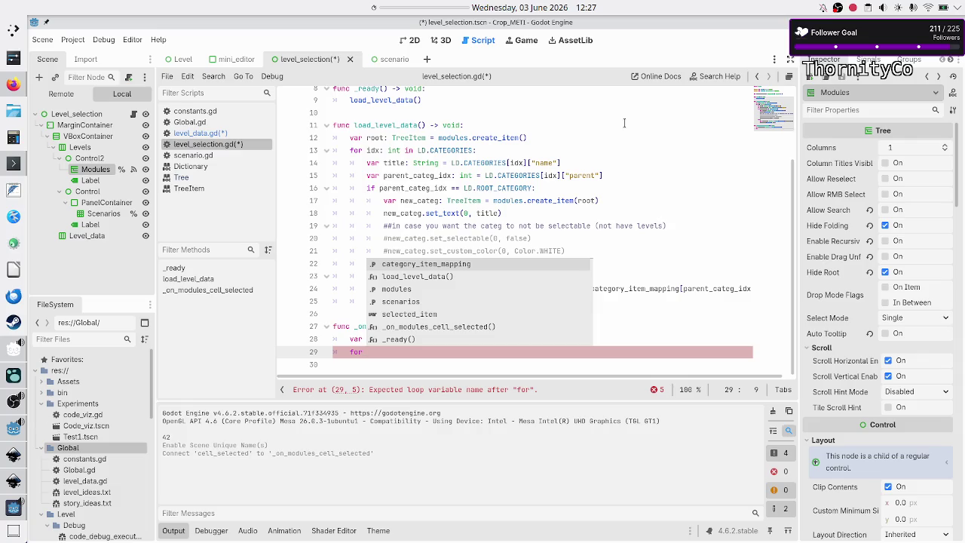
{"action": "type", "text": "idx:"}
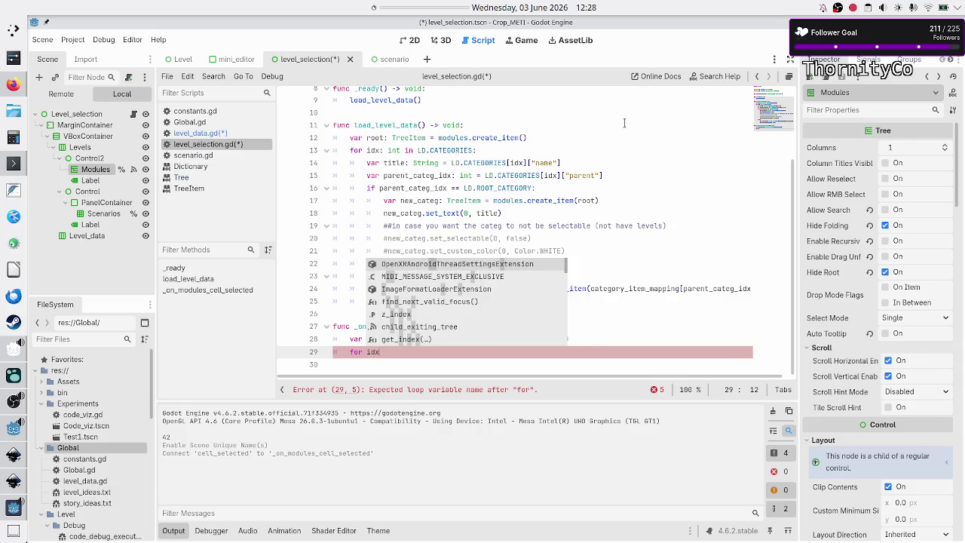
{"action": "key", "text": "Up"}
{"action": "key", "text": "Up"}
{"action": "key", "text": "Up"}
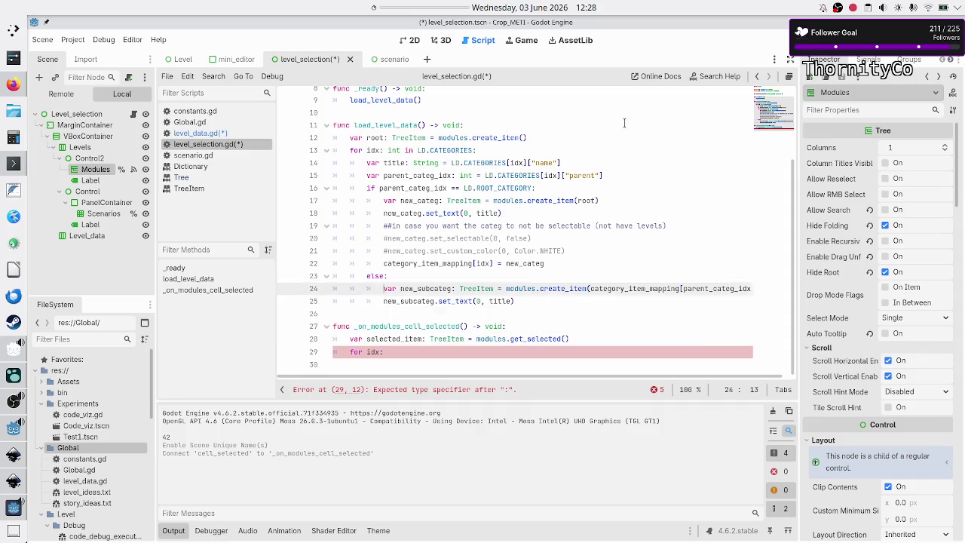
{"action": "key", "text": "Down"}
{"action": "key", "text": "Down"}
{"action": "key", "text": "Down"}
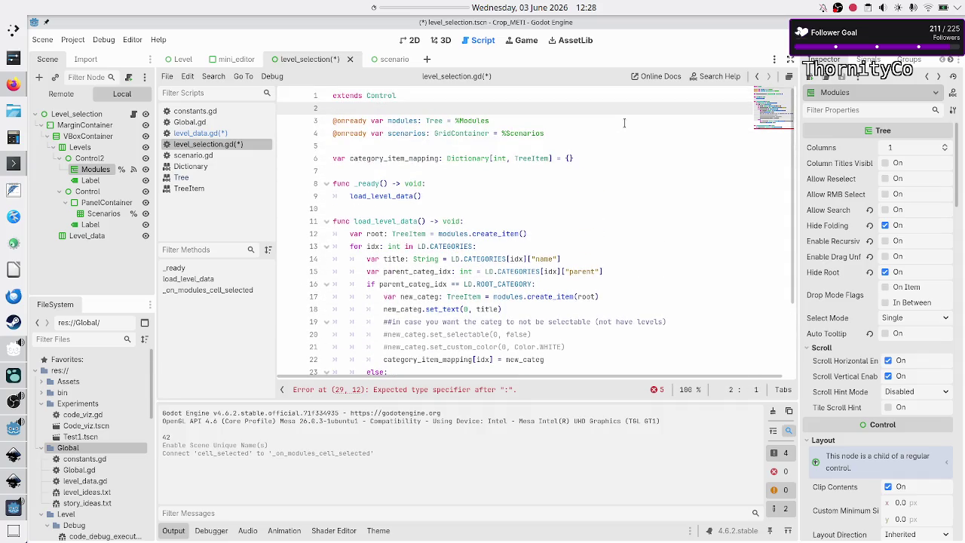
{"action": "key", "text": "Down"}
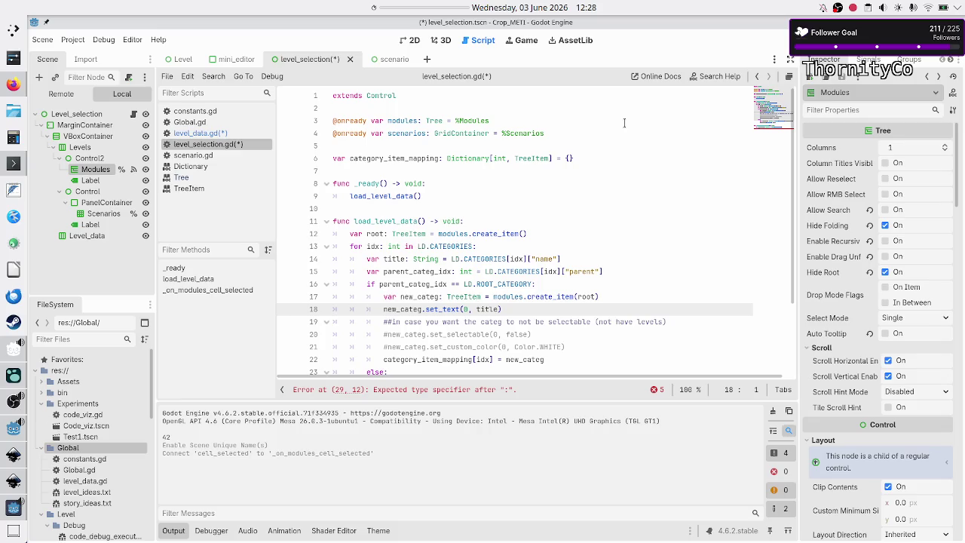
{"action": "key", "text": "Down"}
{"action": "key", "text": "Down"}
{"action": "key", "text": "Down"}
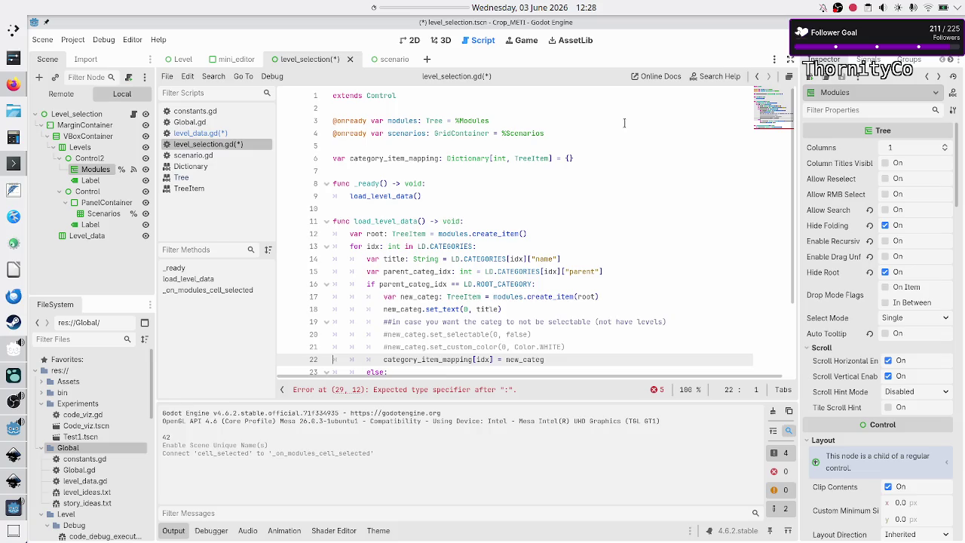
{"action": "key", "text": "Down"}
{"action": "key", "text": "Down"}
{"action": "key", "text": "Down"}
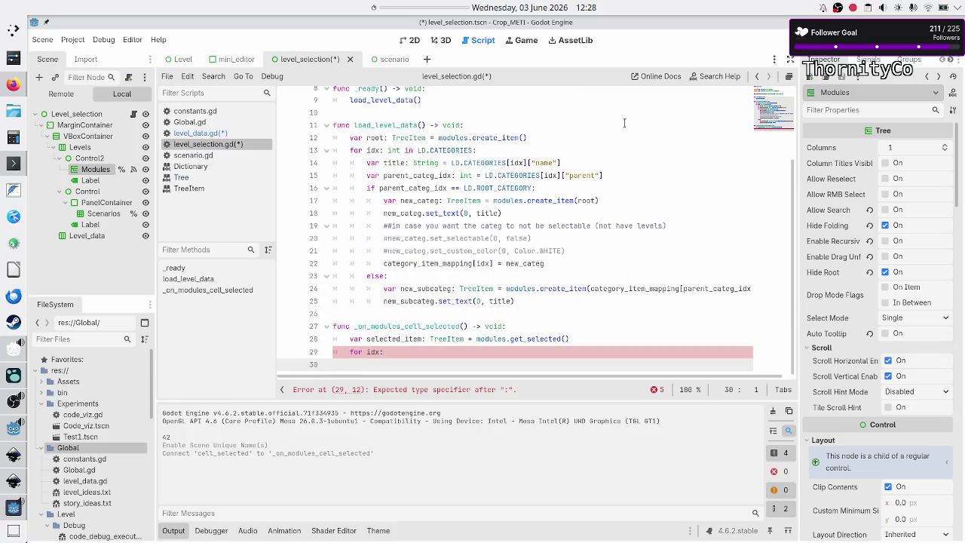
{"action": "key", "text": "Left"}
Step: Complete the header as `for idx:int in category_item_mapping:` and start an indented body line
{"action": "type", "text": "int in"}
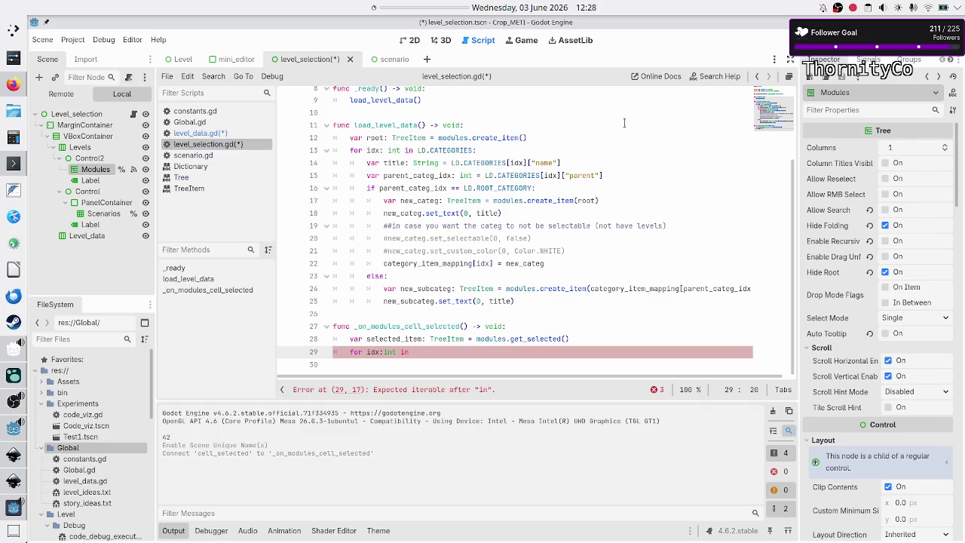
{"action": "type", "text": "category_item_mapping:"}
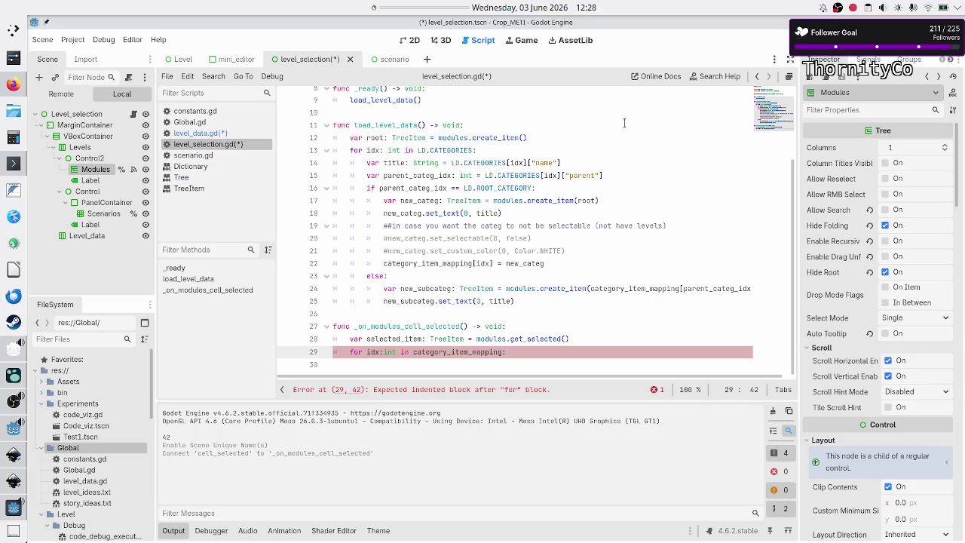
{"action": "key", "text": "Return"}
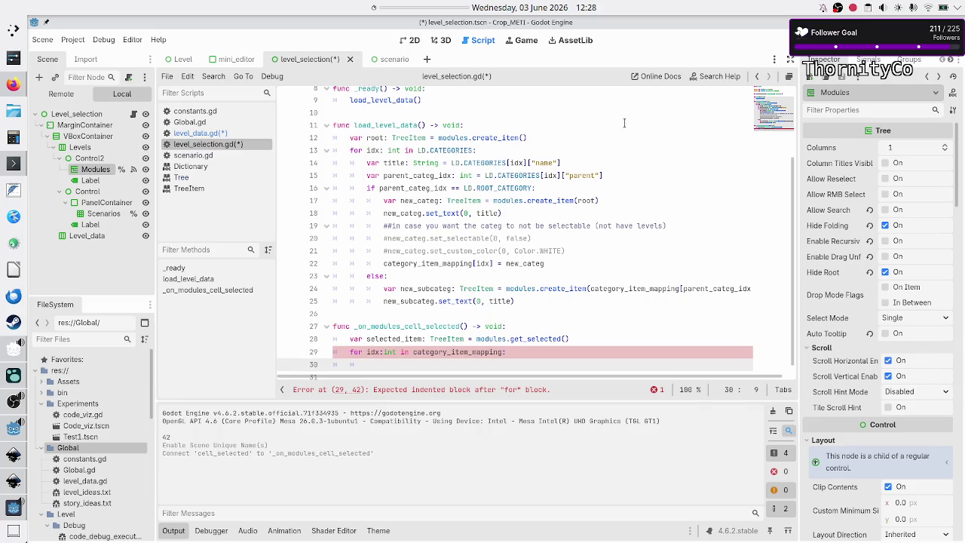
{"action": "type", "text": "if"}
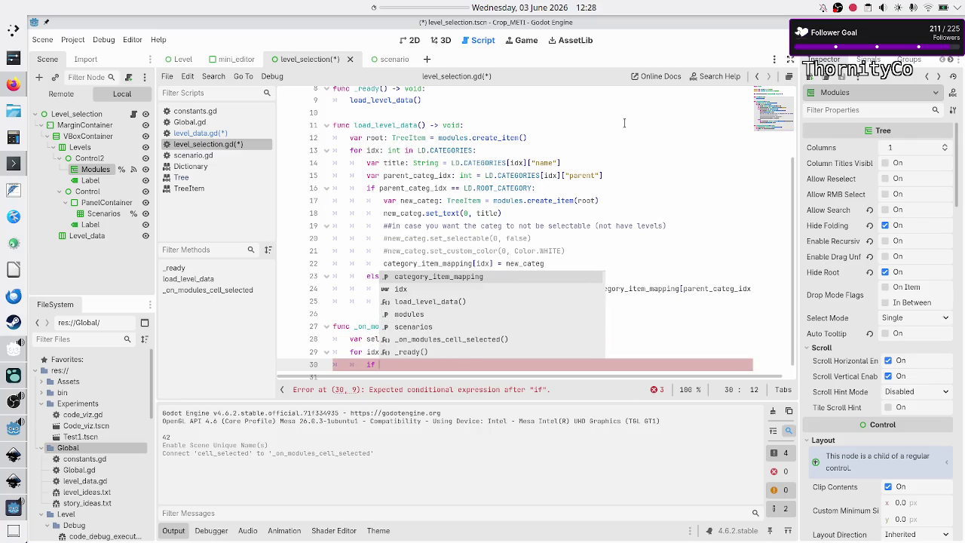
Step: Write `if category_item_mapping[idx] == selected_item:` in the loop, after confirming the mapping's TreeItem type
{"action": "key", "text": "BackSpace"}
{"action": "key", "text": "BackSpace"}
{"action": "key", "text": "BackSpace"}
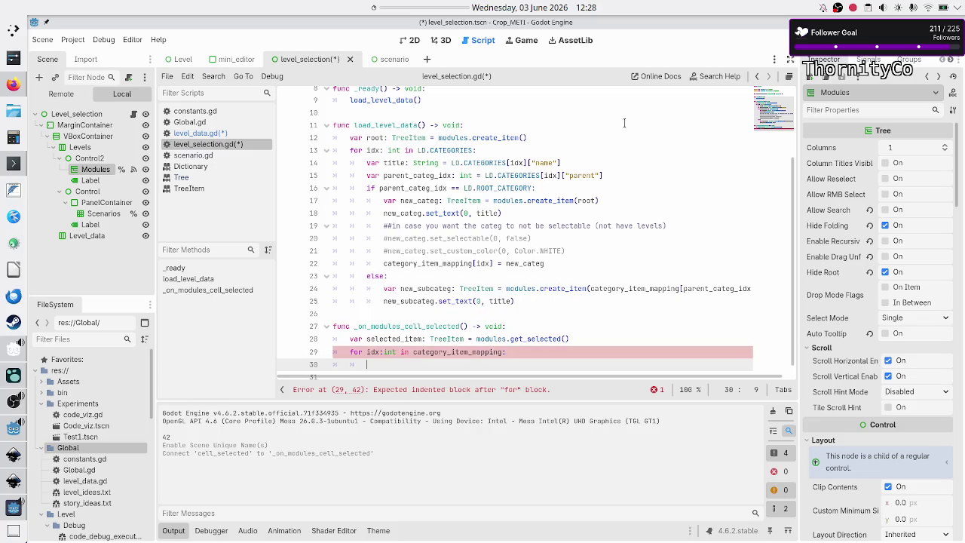
{"action": "type", "text": "if categ"}
{"action": "key", "text": "Return"}
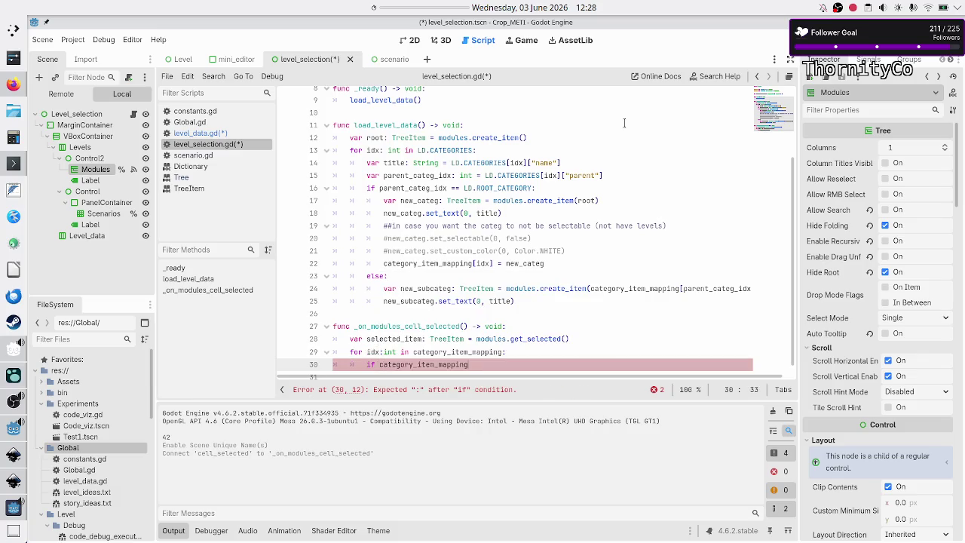
{"action": "type", "text": "[idx]"}
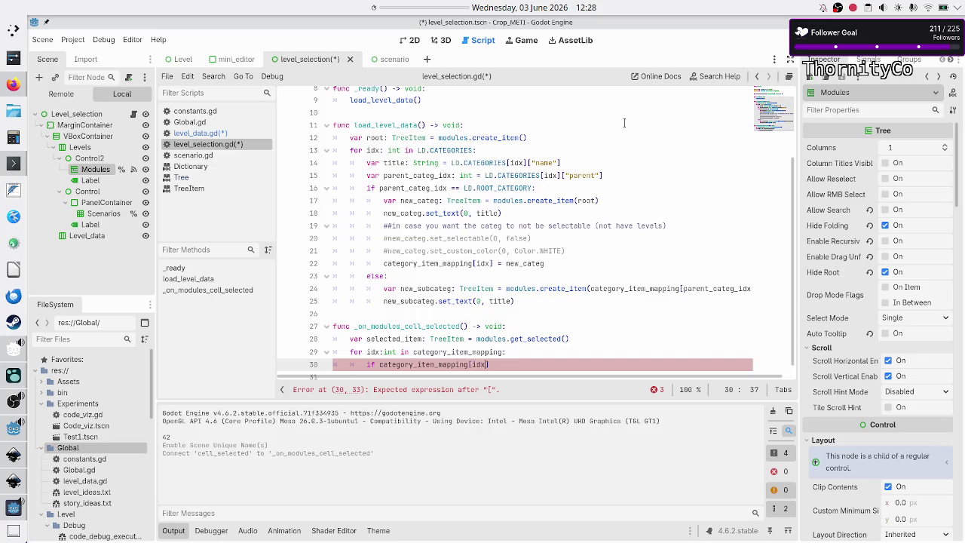
{"action": "scroll", "coordinate": [507, 174], "scroll_direction": "up", "scroll_amount": 3}
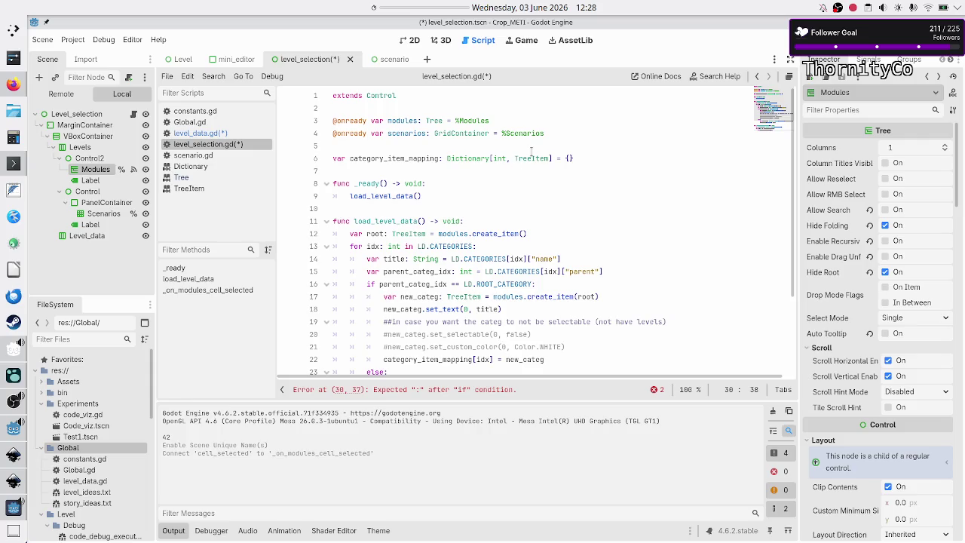
{"action": "double_click", "coordinate": [531, 158]}
{"action": "scroll", "coordinate": [468, 240], "scroll_direction": "down", "scroll_amount": 3}
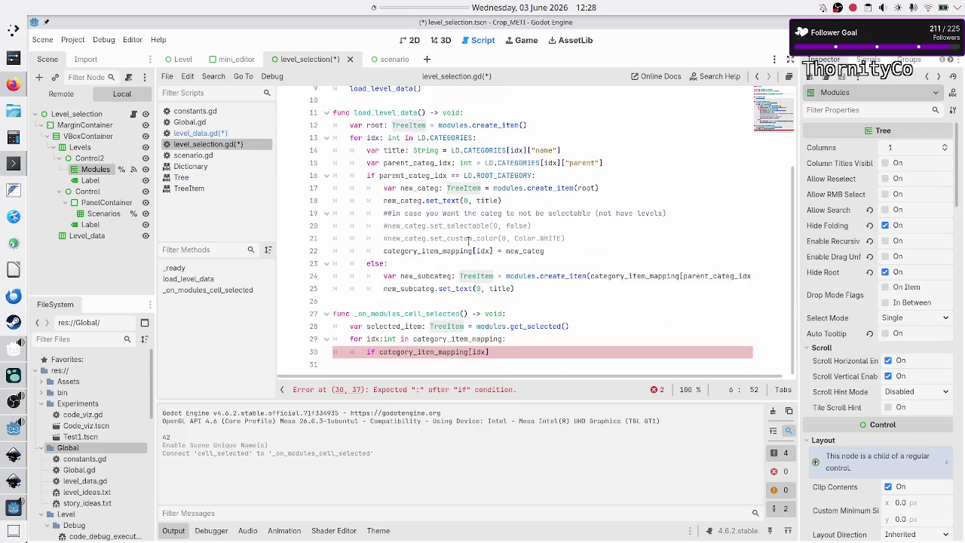
{"action": "left_click", "coordinate": [506, 350]}
{"action": "type", "text": "== "}
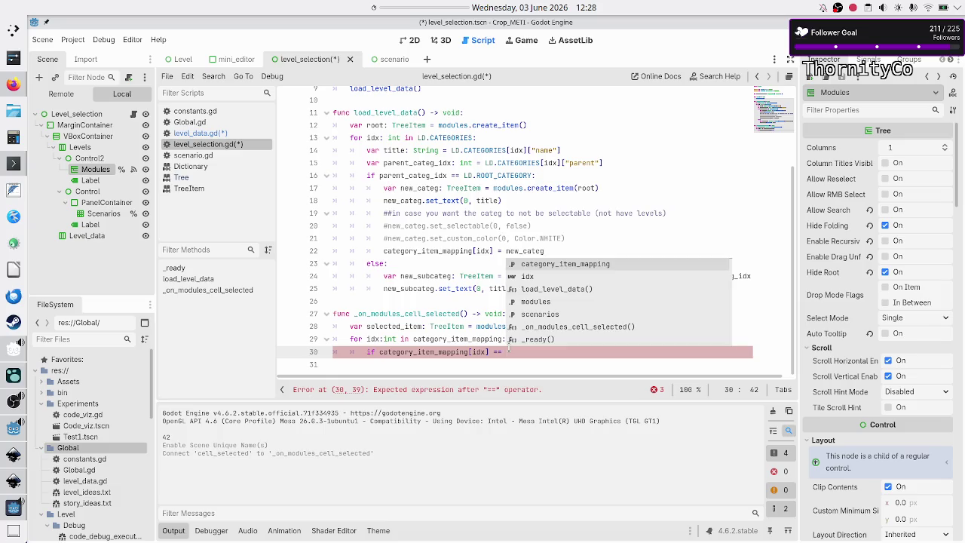
{"action": "type", "text": "selected_item"}
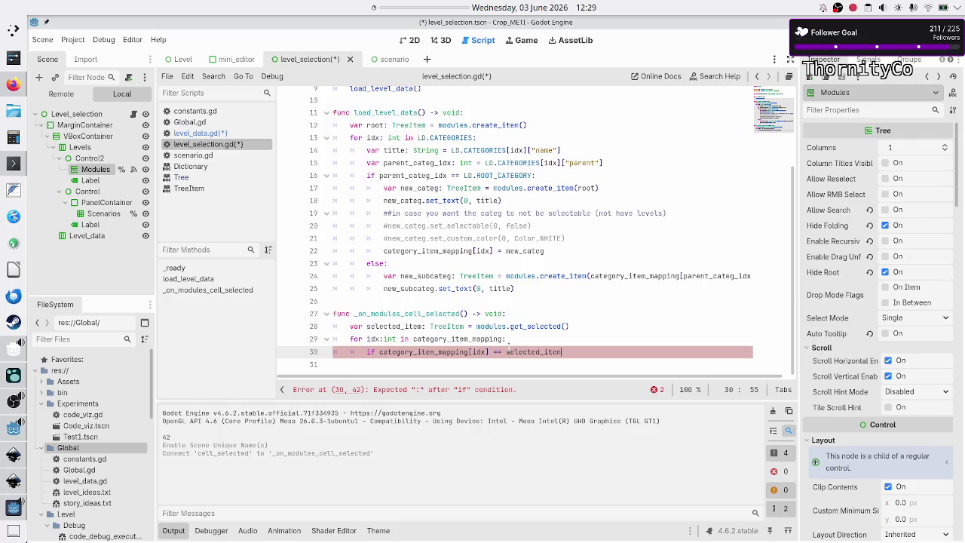
{"action": "type", "text": ":"}
{"action": "key", "text": "Return"}
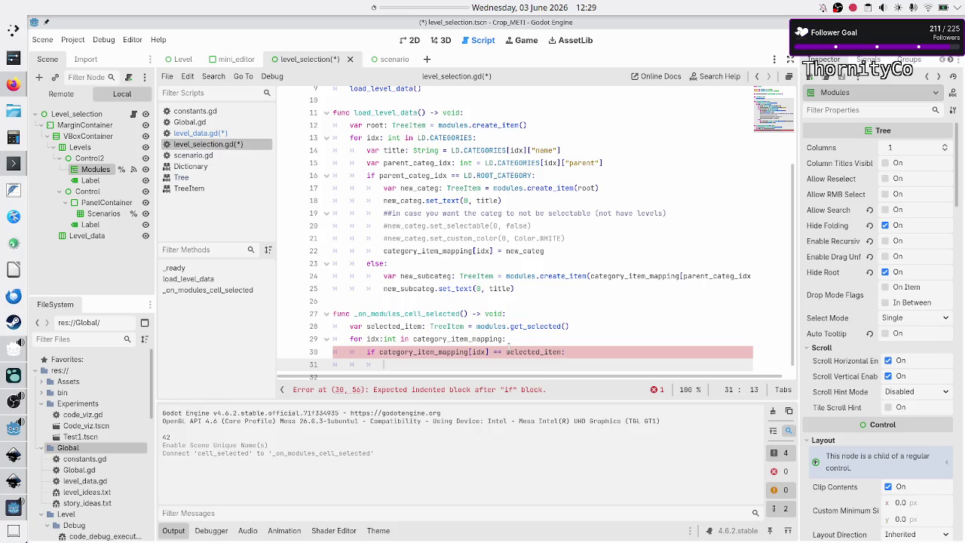
{"action": "double_click", "coordinate": [476, 351]}
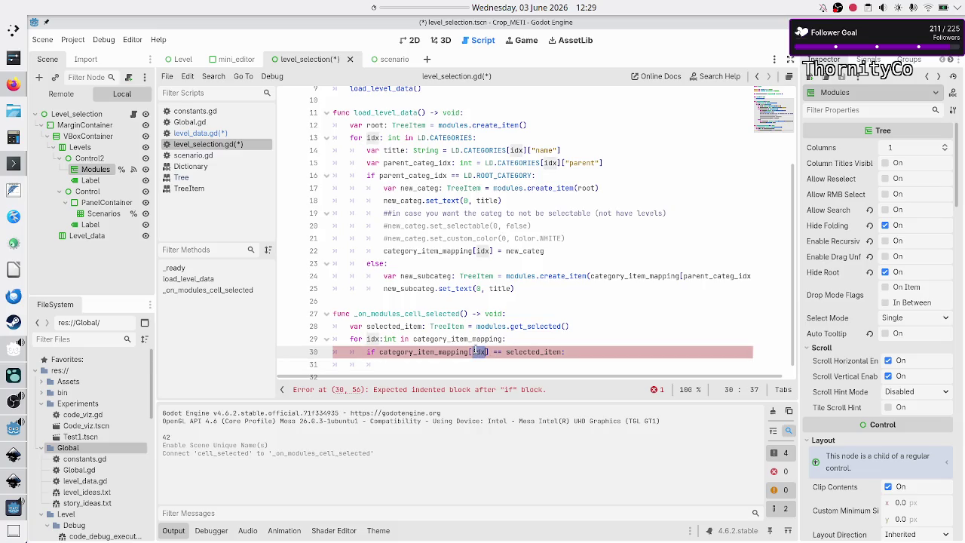
{"action": "left_click", "coordinate": [220, 133]}
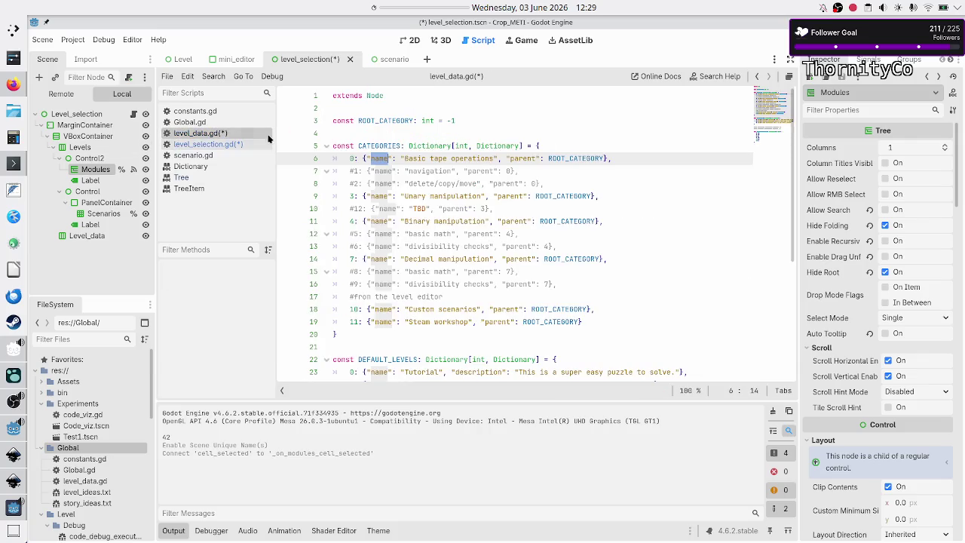
Step: Save all scripts, find the CATEGORY_LEVEL_MAPPING constant in level_data.gd, and return to level_selection.gd
{"action": "left_click", "coordinate": [350, 158]}
{"action": "key", "text": "ctrl+s"}
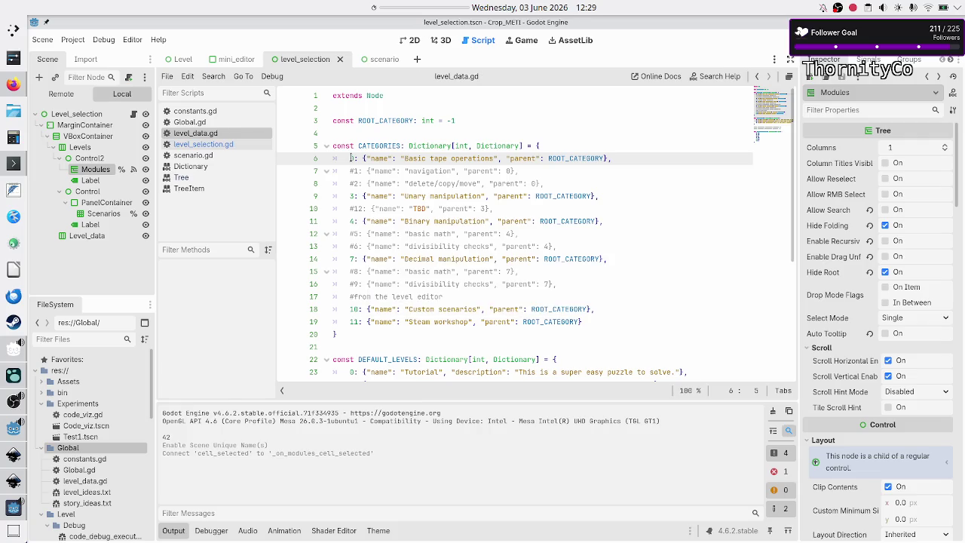
{"action": "scroll", "coordinate": [378, 213], "scroll_direction": "down", "scroll_amount": 5}
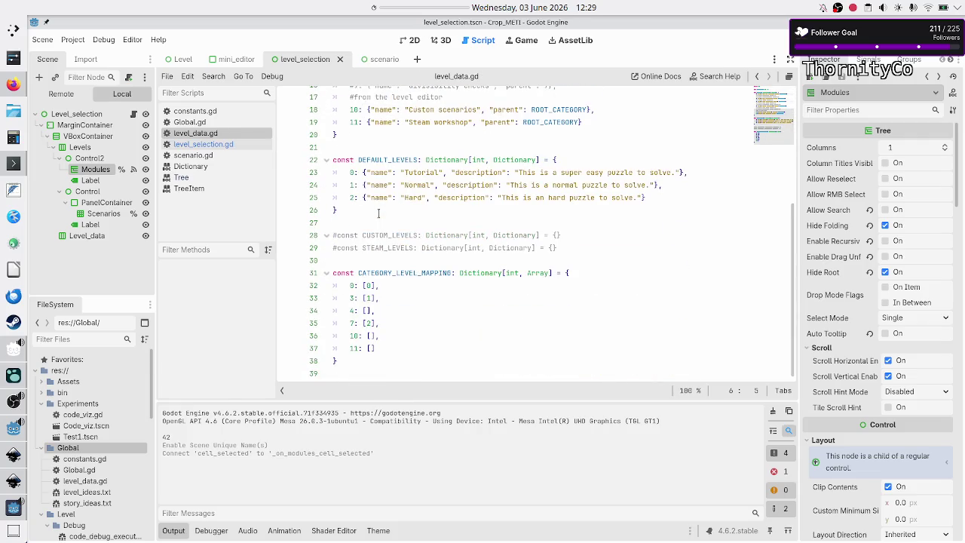
{"action": "double_click", "coordinate": [377, 273]}
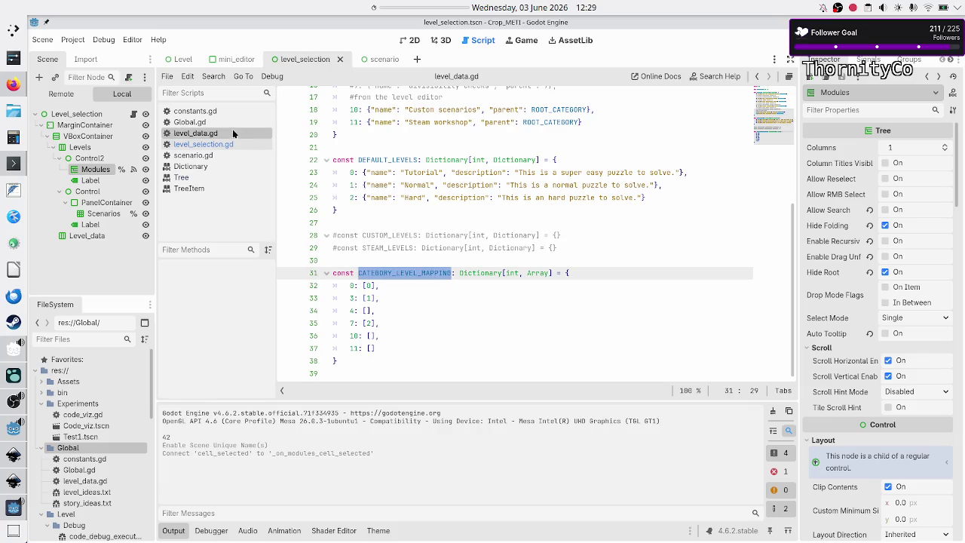
{"action": "left_click", "coordinate": [212, 144]}
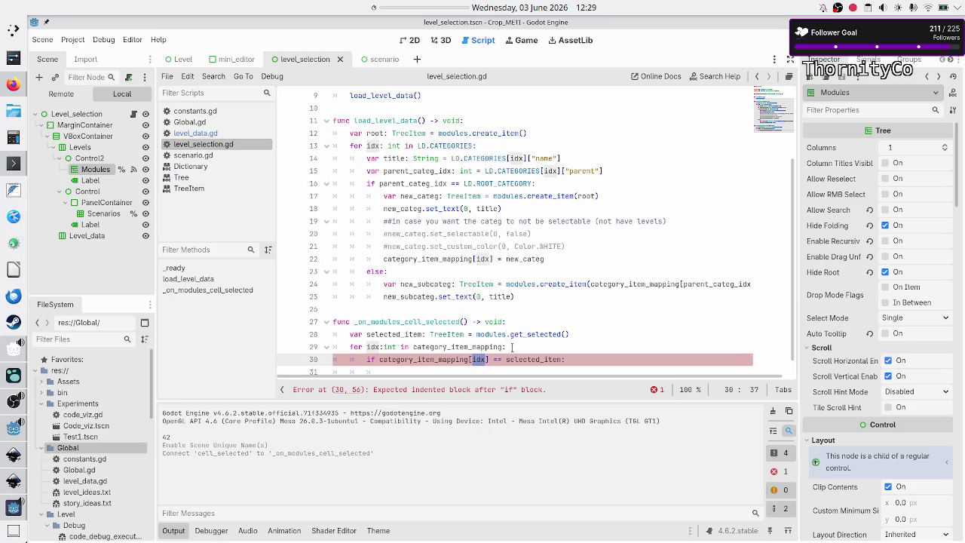
Step: Add `var scenarios: Array[int] = LD.CATEGORY_LEVEL_MAPPING[idx]` as the first line of the if block
{"action": "left_click", "coordinate": [585, 360]}
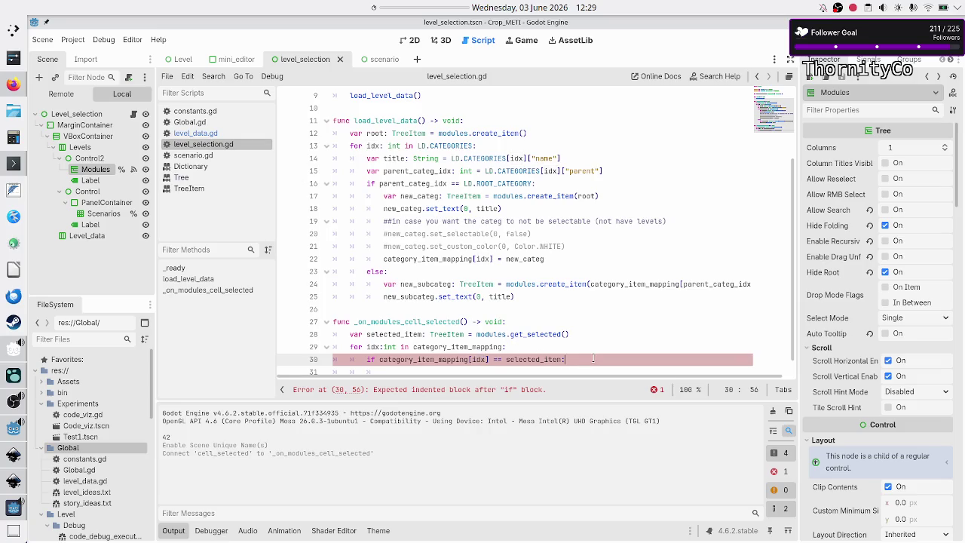
{"action": "key", "text": "Return"}
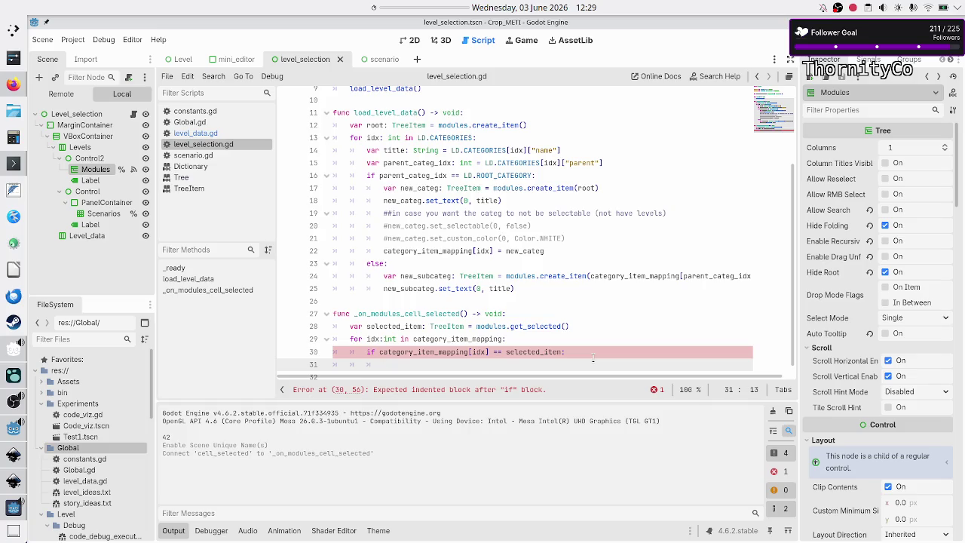
{"action": "type", "text": "var "}
{"action": "type", "text": "sc"}
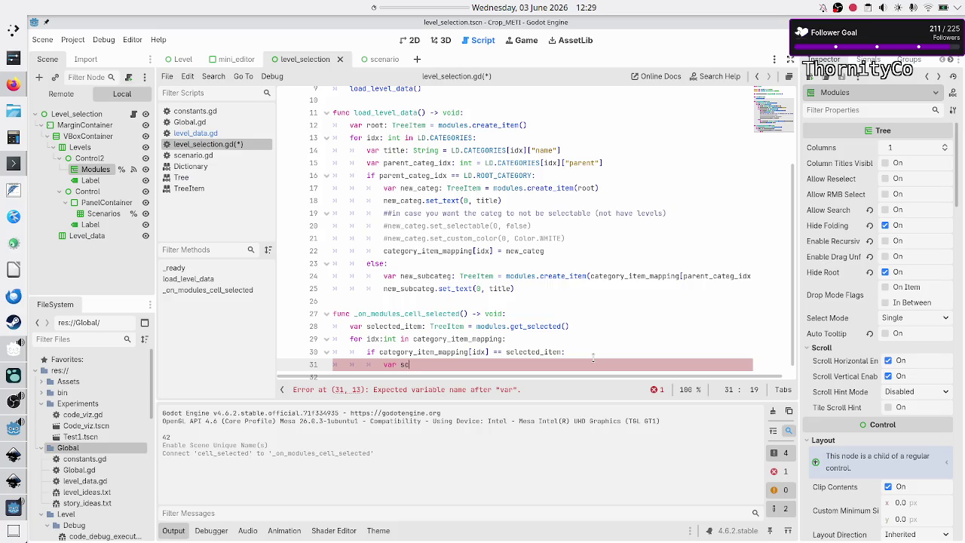
{"action": "type", "text": "enarios:"}
{"action": "type", "text": "Array["}
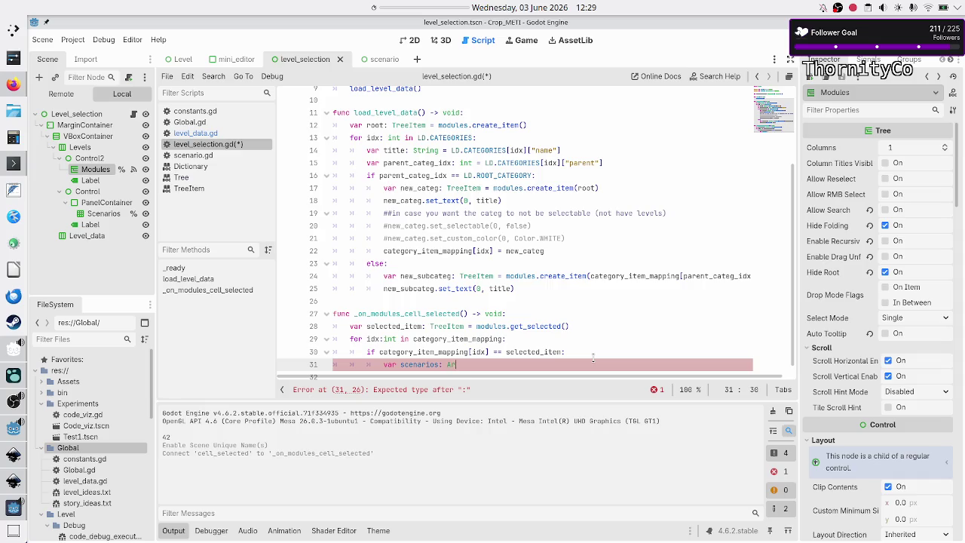
{"action": "key", "text": "Escape"}
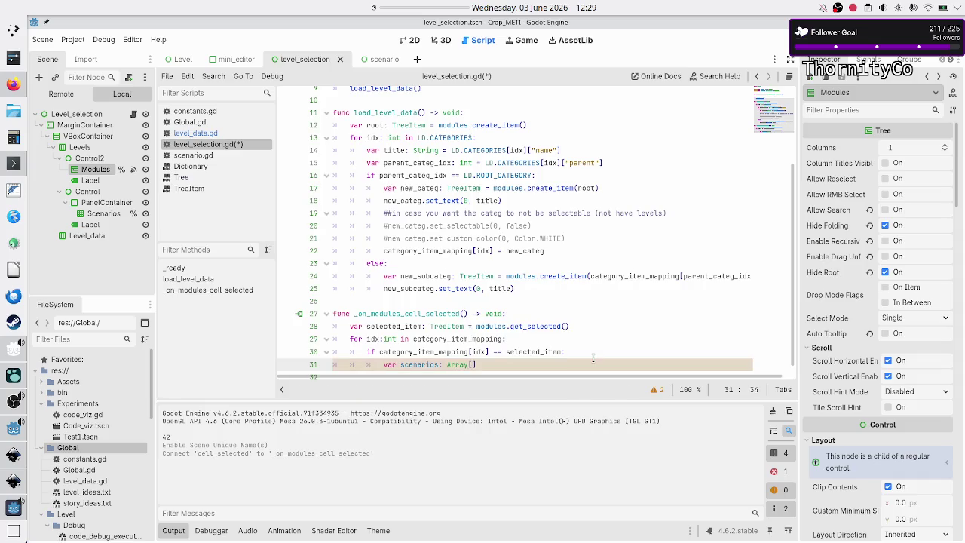
{"action": "type", "text": "int] "}
{"action": "type", "text": "= L"}
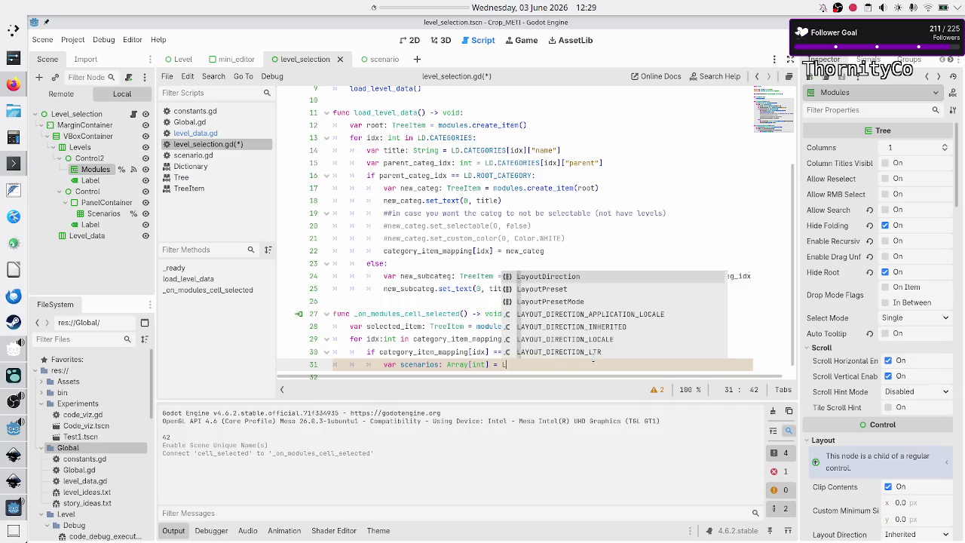
{"action": "type", "text": "D."}
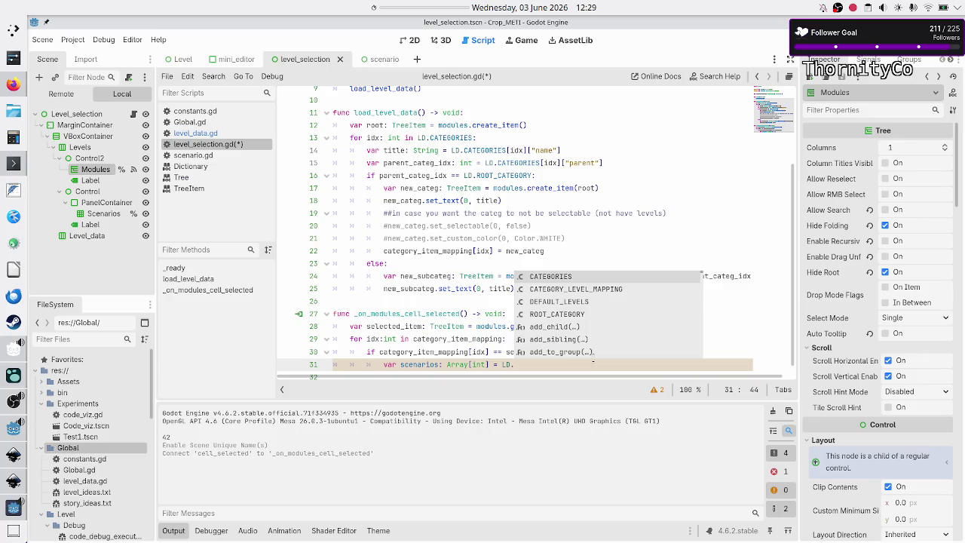
{"action": "key", "text": "Down"}
{"action": "key", "text": "Return"}
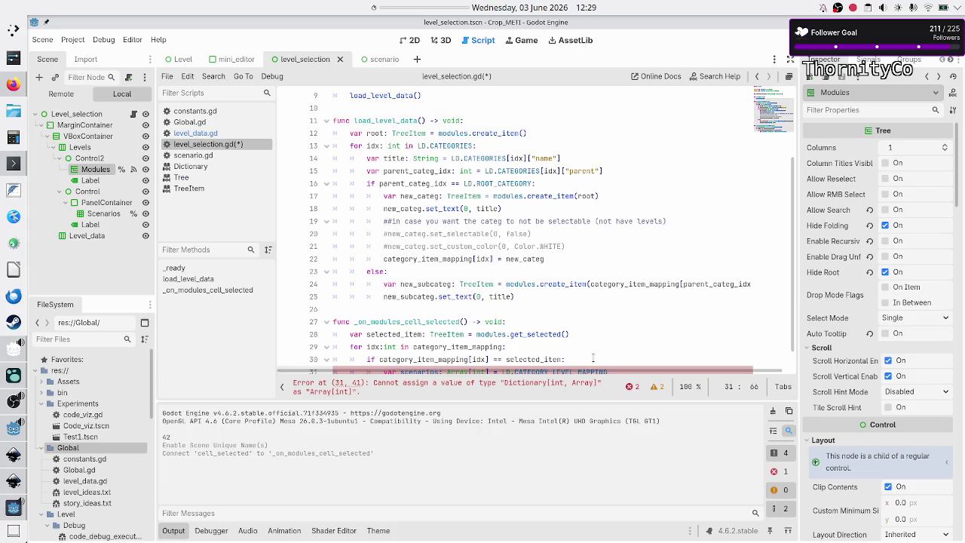
{"action": "type", "text": "[idx"}
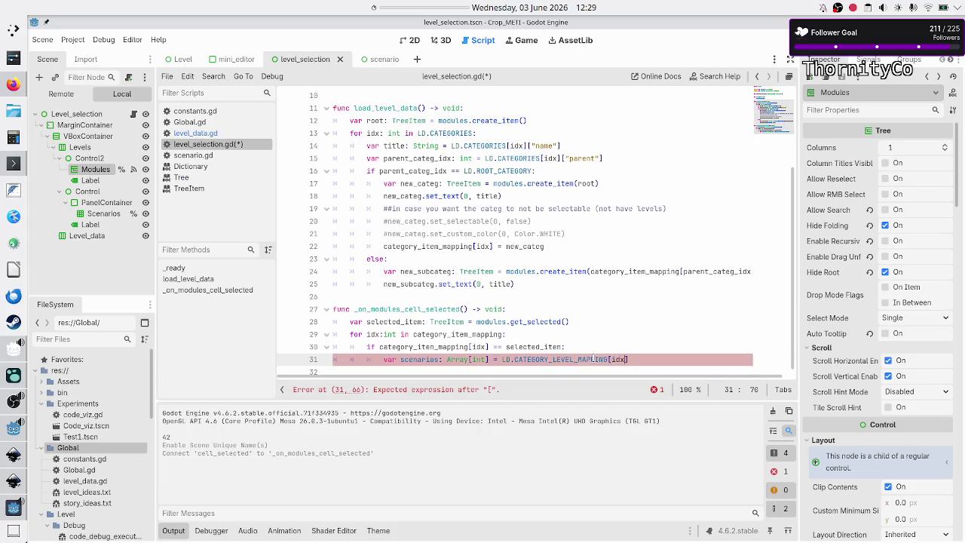
{"action": "type", "text": "]"}
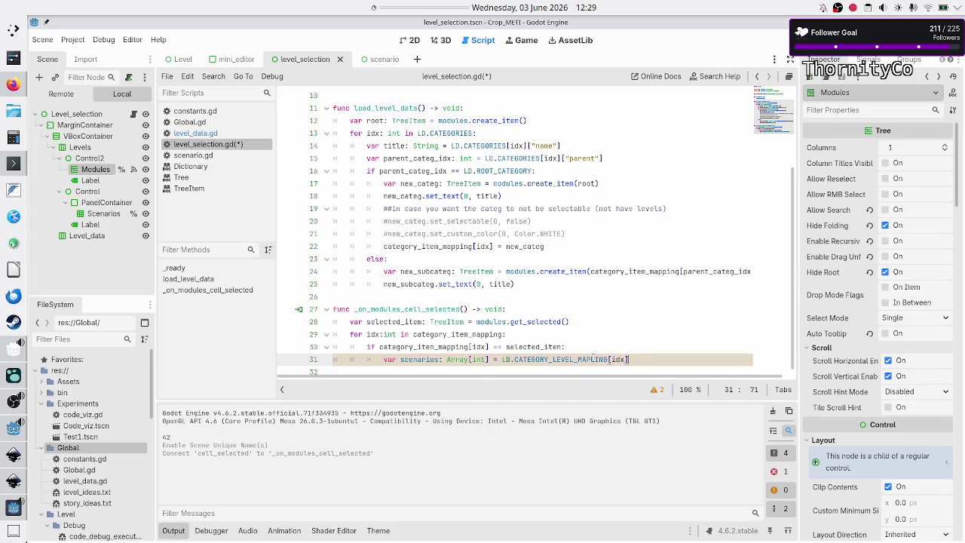
{"action": "key", "text": "Down"}
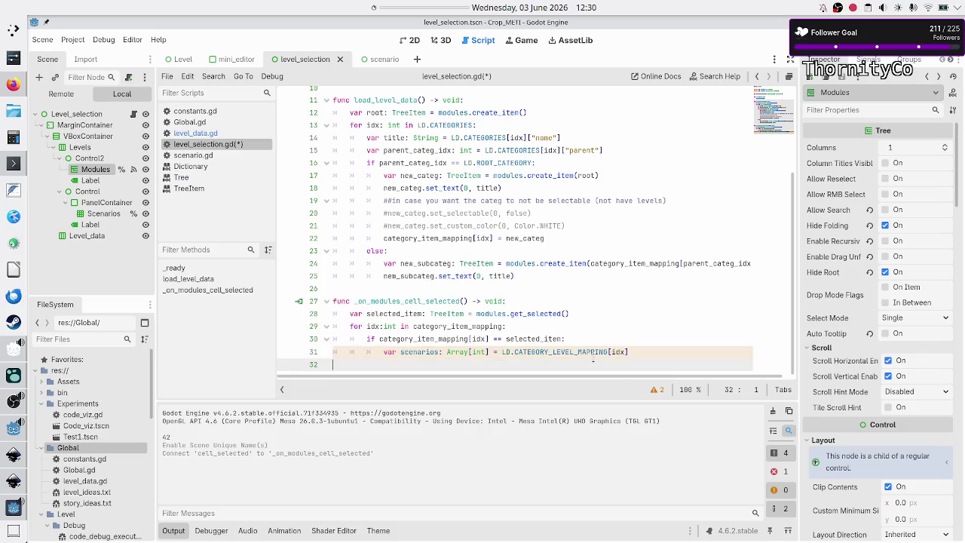
Step: Add a `break` line after the scenarios assignment inside the if block
{"action": "key", "text": "Up"}
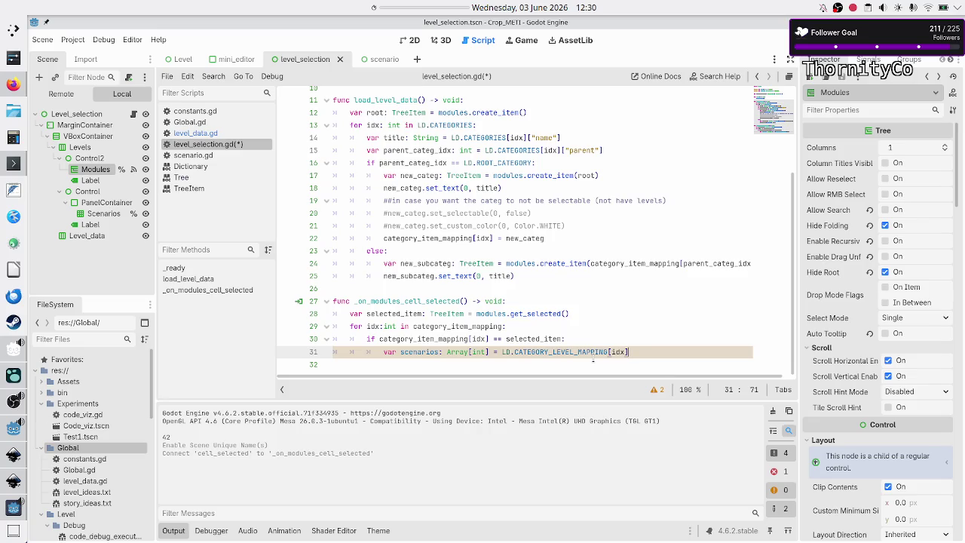
{"action": "key", "text": "Down"}
{"action": "key", "text": "Up"}
{"action": "key", "text": "Up"}
{"action": "key", "text": "Up"}
{"action": "key", "text": "Up"}
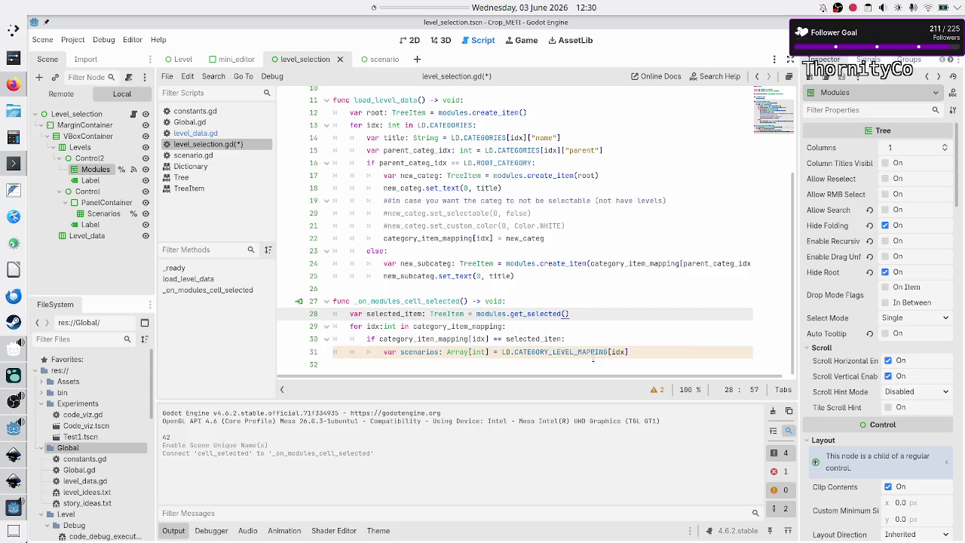
{"action": "key", "text": "Down"}
{"action": "key", "text": "Down"}
{"action": "key", "text": "Home"}
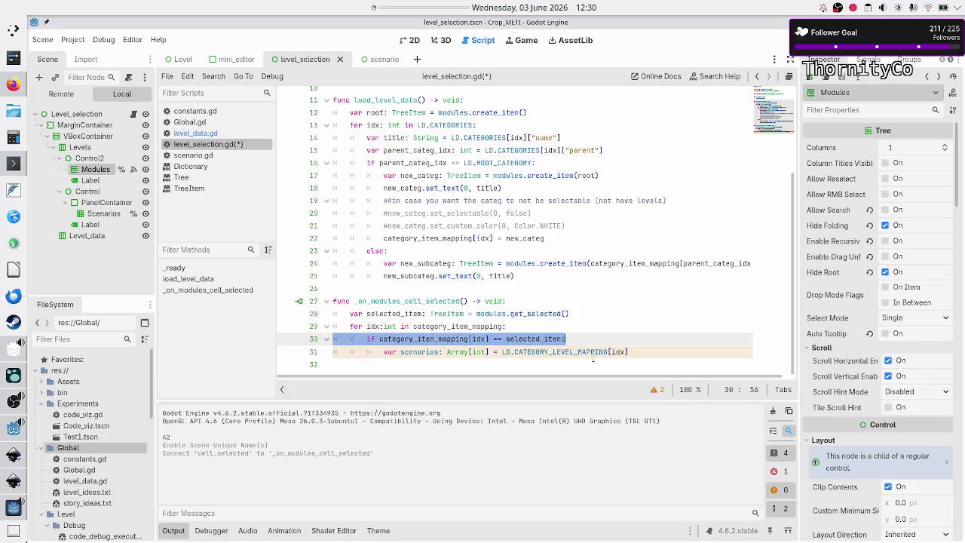
{"action": "key", "text": "Down"}
{"action": "key", "text": "End"}
{"action": "key", "text": "Return"}
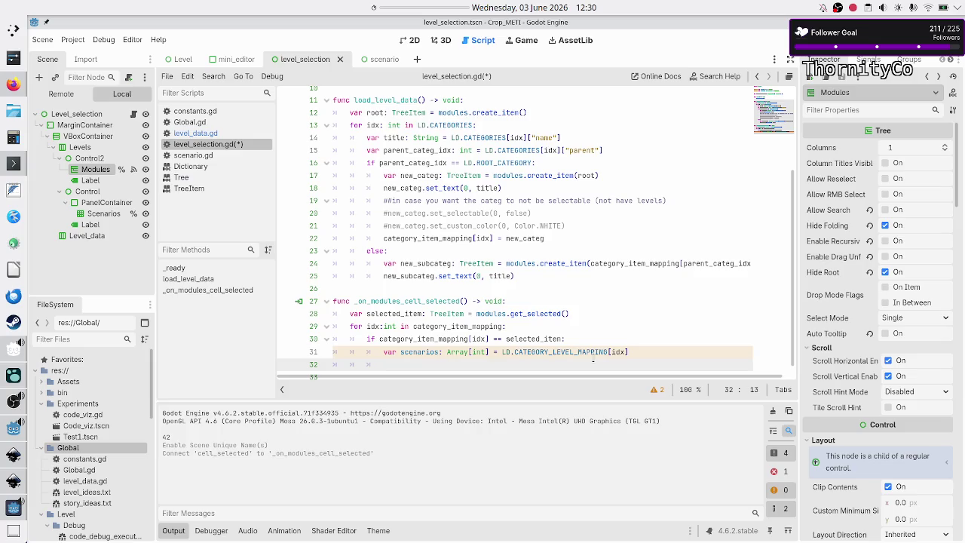
{"action": "type", "text": "fo"}
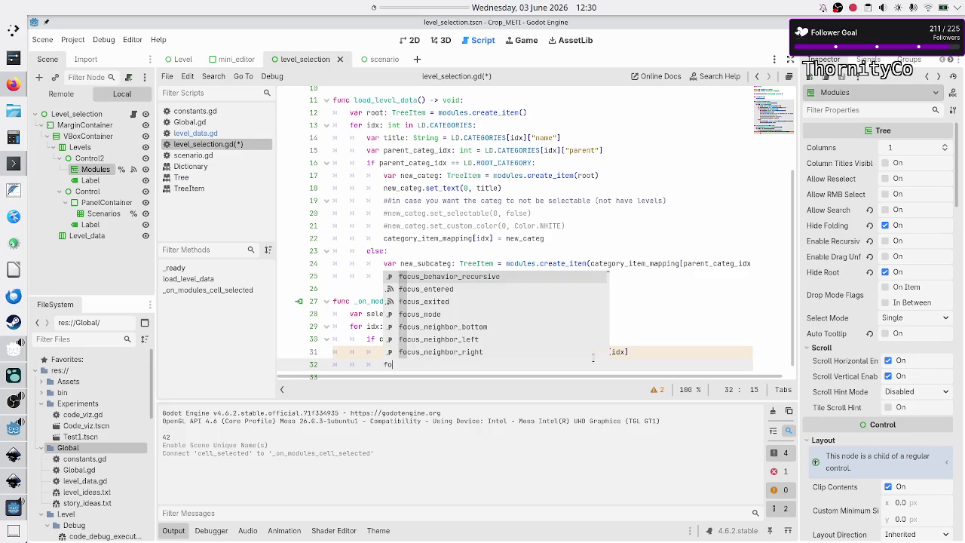
{"action": "key", "text": "Escape"}
{"action": "key", "text": "BackSpace"}
{"action": "key", "text": "BackSpace"}
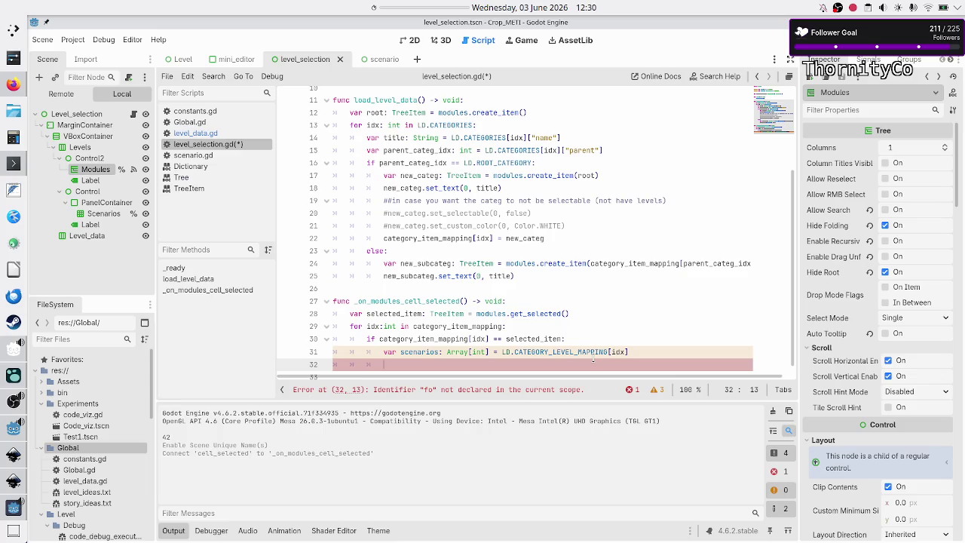
{"action": "key", "text": "Up"}
{"action": "key", "text": "Up"}
{"action": "key", "text": "Up"}
{"action": "key", "text": "Up"}
{"action": "key", "text": "Down"}
{"action": "key", "text": "Down"}
{"action": "key", "text": "Down"}
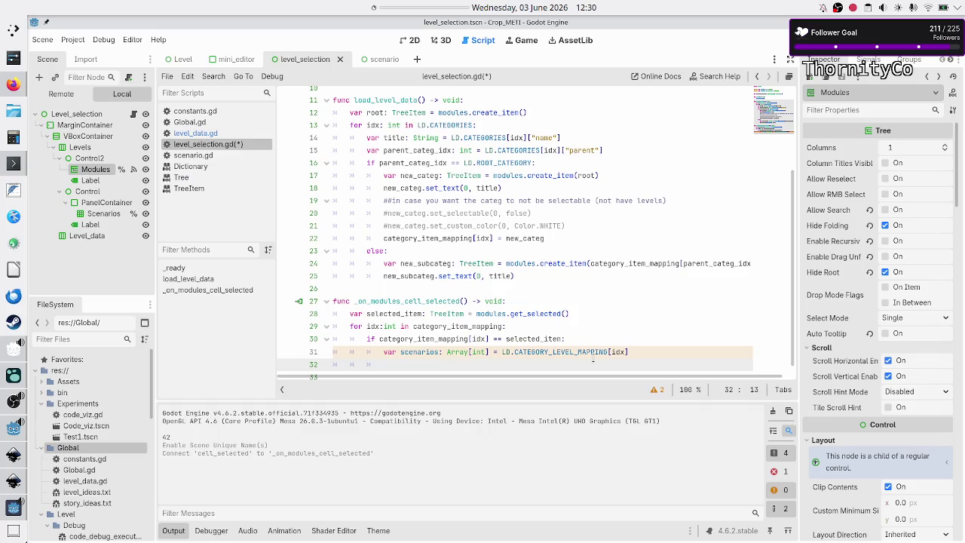
{"action": "key", "text": "Up"}
{"action": "key", "text": "Up"}
{"action": "key", "text": "Up"}
{"action": "key", "text": "Down"}
{"action": "key", "text": "Down"}
{"action": "key", "text": "Down"}
{"action": "type", "text": "break"}
Step: Copy the `var scenarios: Array[int]` declaration from line 31 to reuse at the function's top
{"action": "key", "text": "Up"}
{"action": "key", "text": "Up"}
{"action": "key", "text": "Up"}
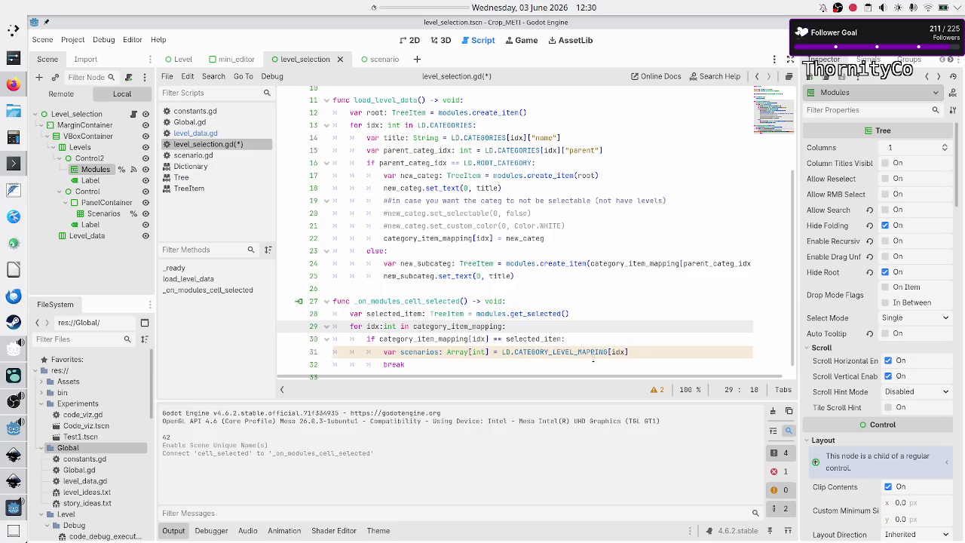
{"action": "key", "text": "shift+Right"}
{"action": "key", "text": "shift+Right"}
{"action": "key", "text": "shift+Right"}
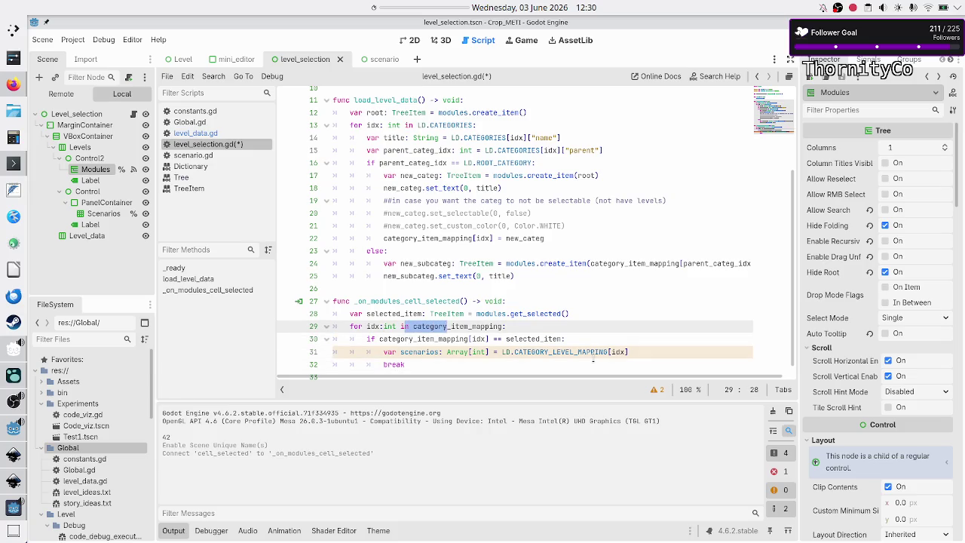
{"action": "key", "text": "Right"}
{"action": "key", "text": "Right"}
{"action": "key", "text": "Right"}
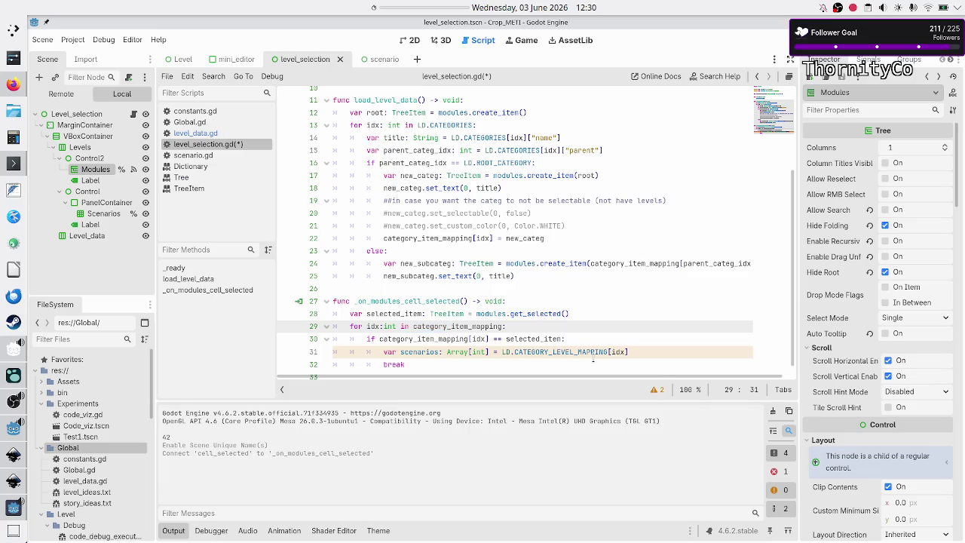
{"action": "key", "text": "Down"}
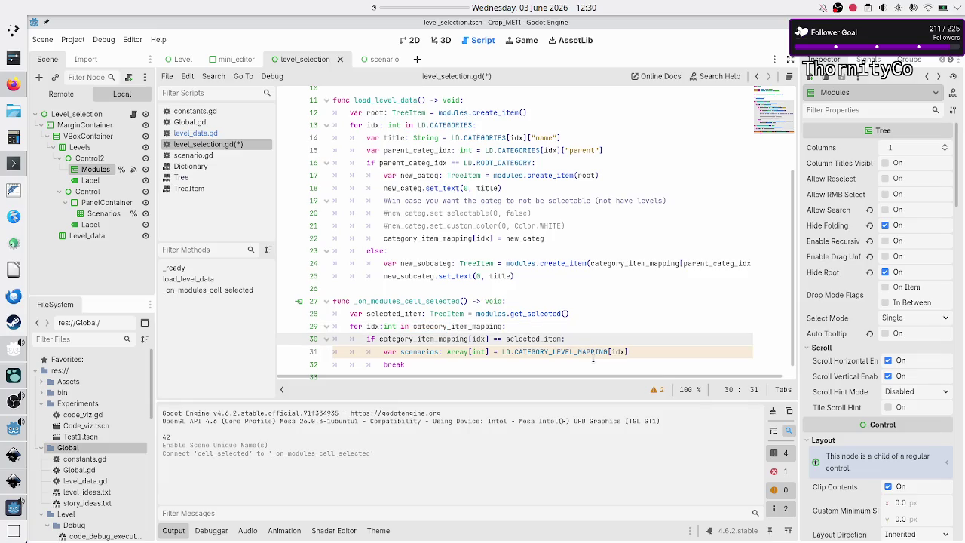
{"action": "key", "text": "Down"}
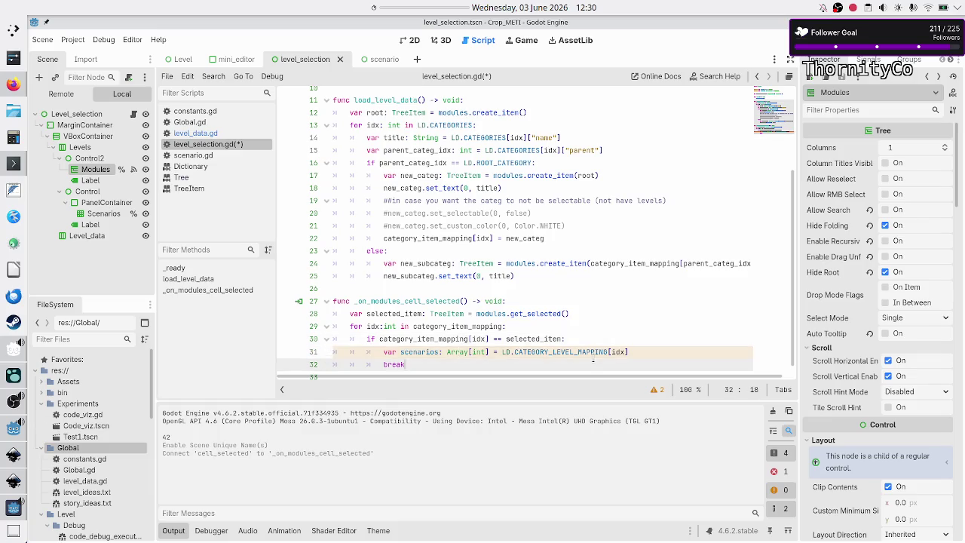
{"action": "key", "text": "Home"}
{"action": "key", "text": "Home"}
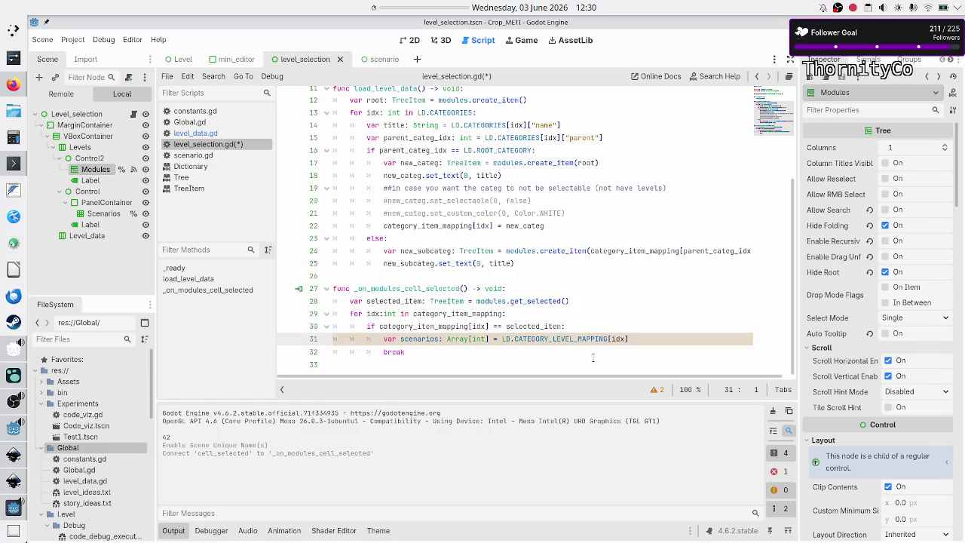
{"action": "key", "text": "Right"}
{"action": "key", "text": "shift+Right"}
{"action": "key", "text": "shift+Right"}
{"action": "key", "text": "shift+Right"}
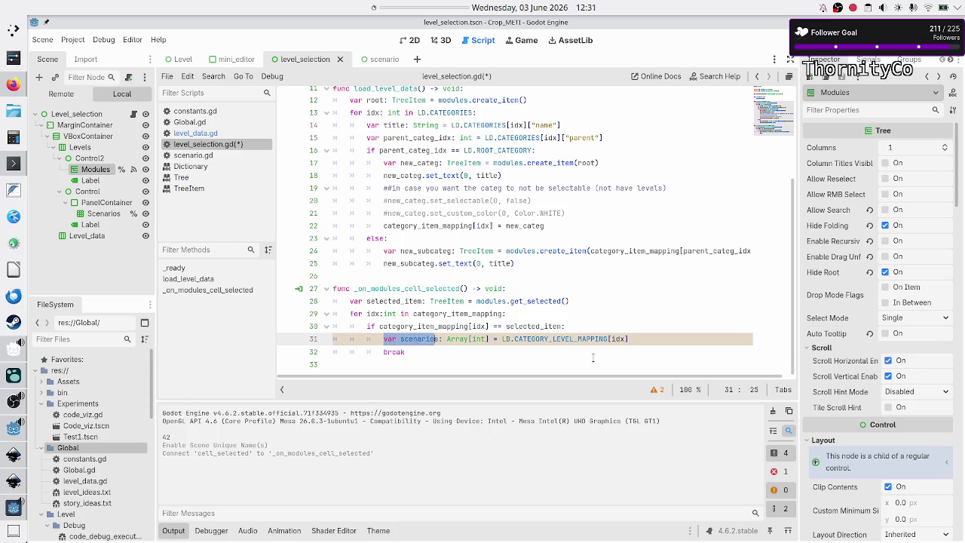
{"action": "key", "text": "shift+Right"}
{"action": "key", "text": "ctrl+c"}
{"action": "key", "text": "Up"}
{"action": "key", "text": "Up"}
{"action": "key", "text": "Up"}
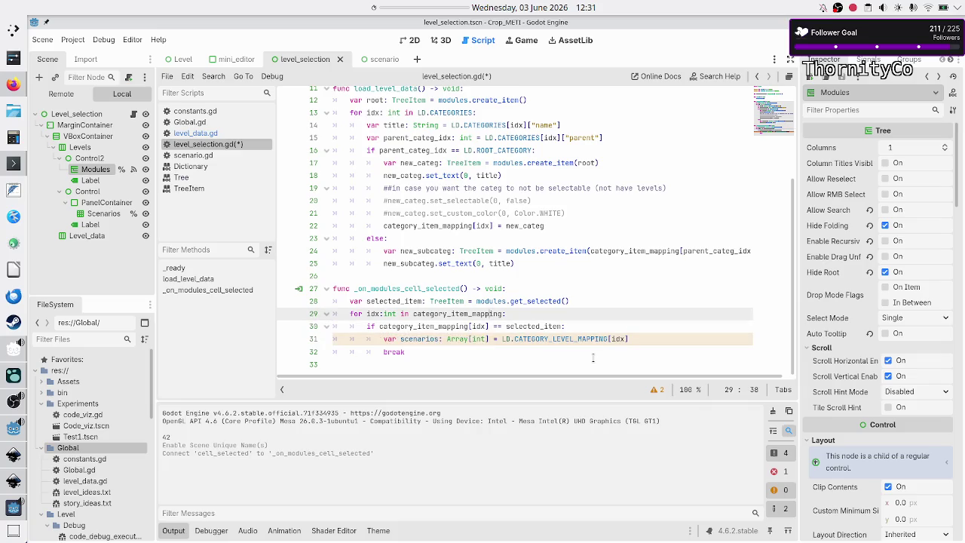
{"action": "key", "text": "End"}
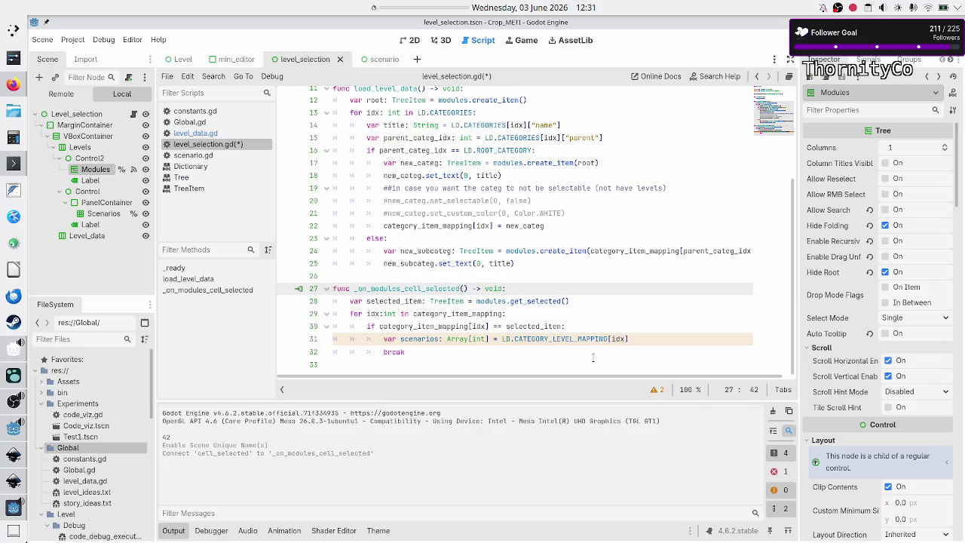
{"action": "key", "text": "Down"}
{"action": "key", "text": "Down"}
{"action": "key", "text": "Home"}
{"action": "key", "text": "Home"}
{"action": "key", "text": "Up"}
{"action": "key", "text": "Up"}
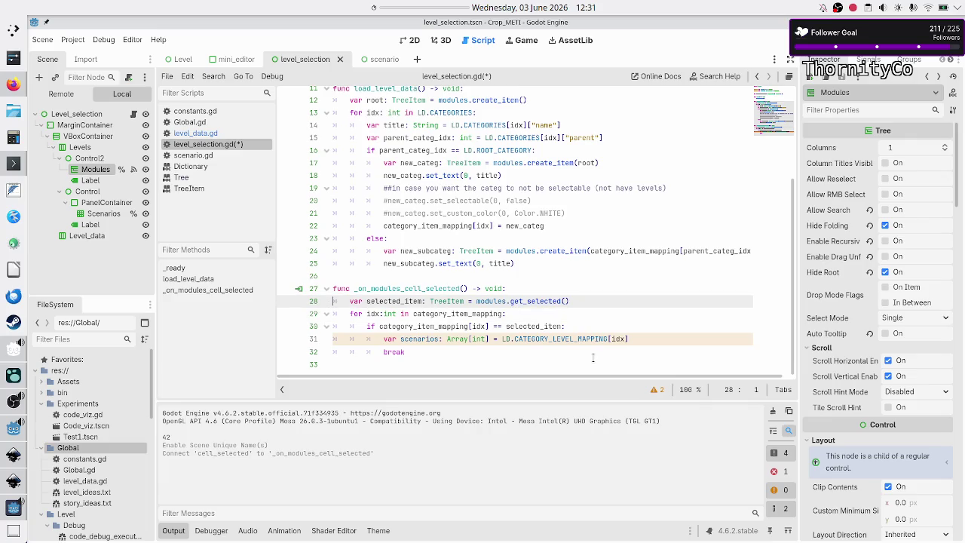
Step: Paste the scenarios declaration under the func header and drop the inner line's type annotation
{"action": "key", "text": "End"}
{"action": "key", "text": "Return"}
{"action": "key", "text": "ctrl+v"}
{"action": "key", "text": "Down"}
{"action": "key", "text": "Down"}
{"action": "key", "text": "Down"}
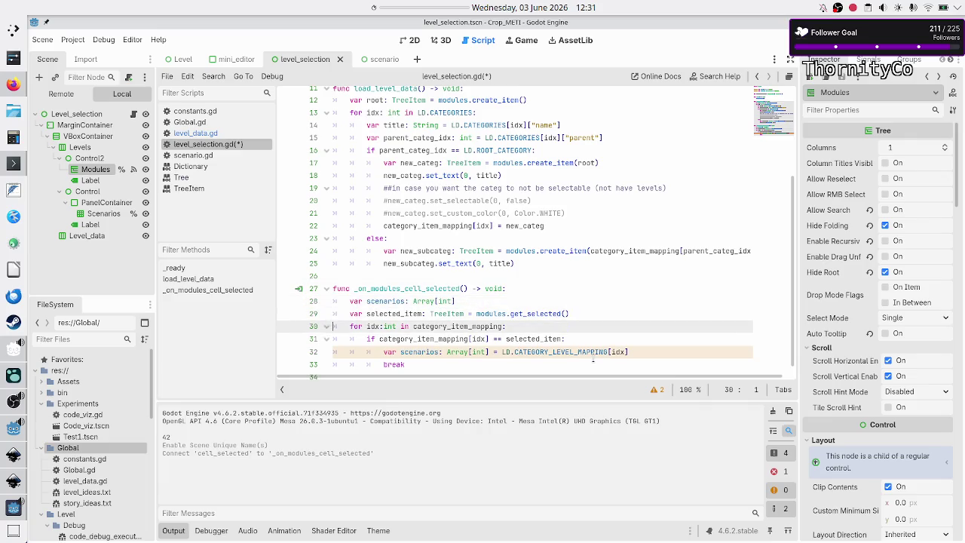
{"action": "key", "text": "Right"}
{"action": "key", "text": "Right"}
{"action": "key", "text": "Right"}
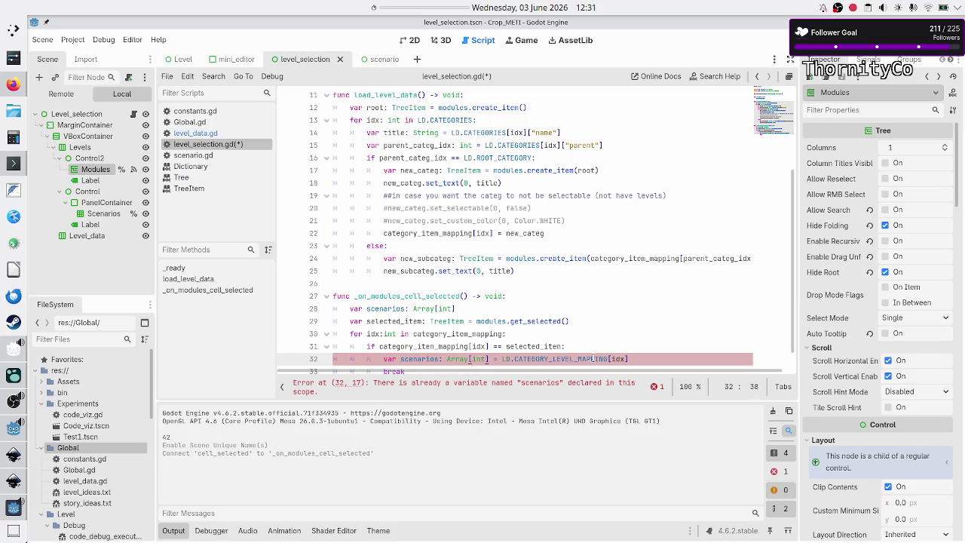
{"action": "key", "text": "BackSpace"}
{"action": "key", "text": "BackSpace"}
{"action": "key", "text": "BackSpace"}
{"action": "key", "text": "Left"}
{"action": "key", "text": "Left"}
{"action": "key", "text": "Left"}
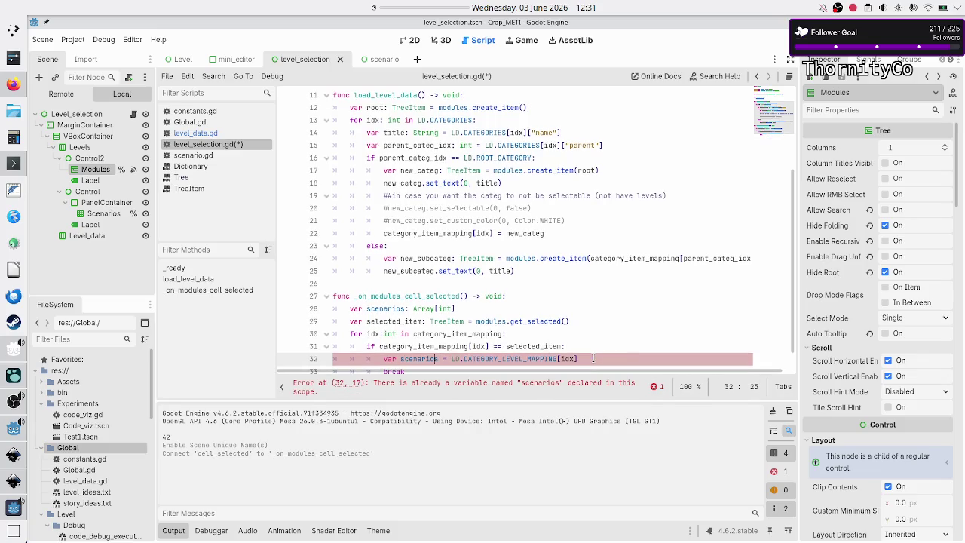
{"action": "key", "text": "BackSpace"}
{"action": "key", "text": "BackSpace"}
{"action": "key", "text": "BackSpace"}
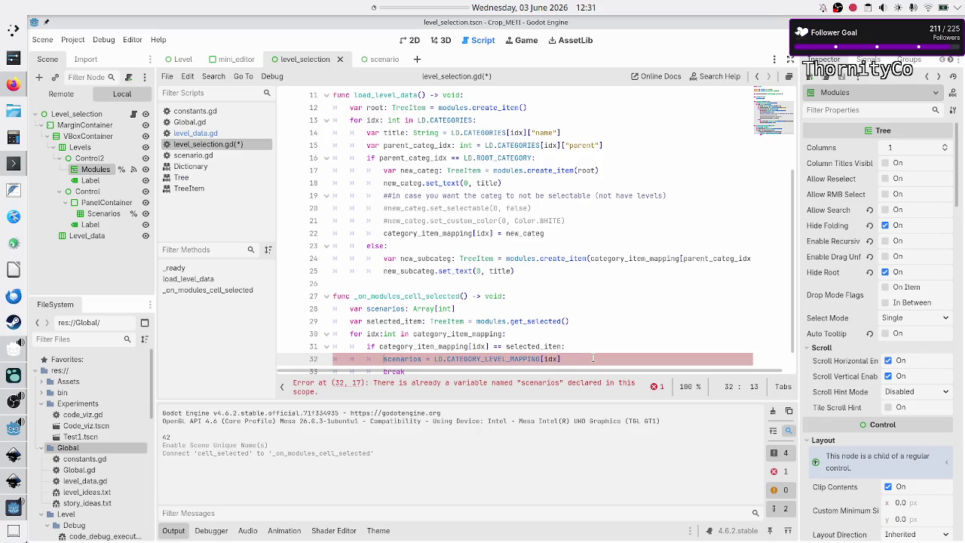
{"action": "key", "text": "Down"}
{"action": "key", "text": "Down"}
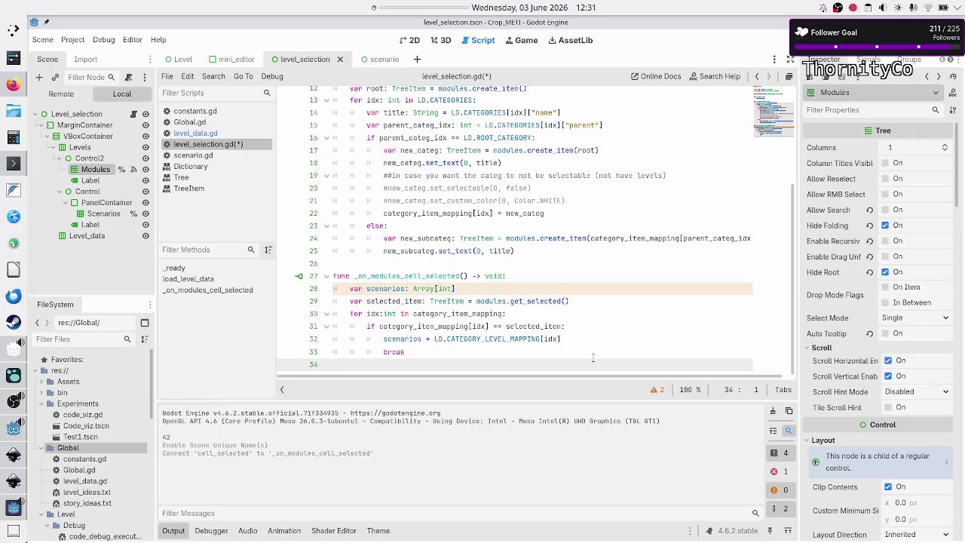
Step: Delete the top scenarios declaration and the inner `scenarios =` prefix, keeping LD.CATEGORY_LEVEL_MAPPING[idx]
{"action": "key", "text": "Up"}
{"action": "key", "text": "Up"}
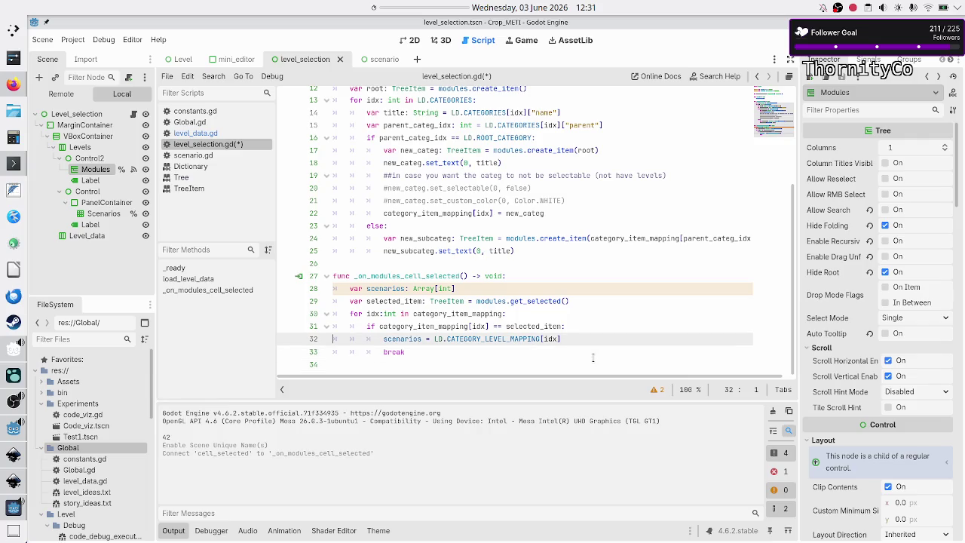
{"action": "key", "text": "Home"}
{"action": "key", "text": "Right"}
{"action": "key", "text": "shift+Right"}
{"action": "key", "text": "shift+Right"}
{"action": "key", "text": "shift+Right"}
{"action": "key", "text": "shift+Right"}
{"action": "key", "text": "shift+Right"}
{"action": "key", "text": "shift+Right"}
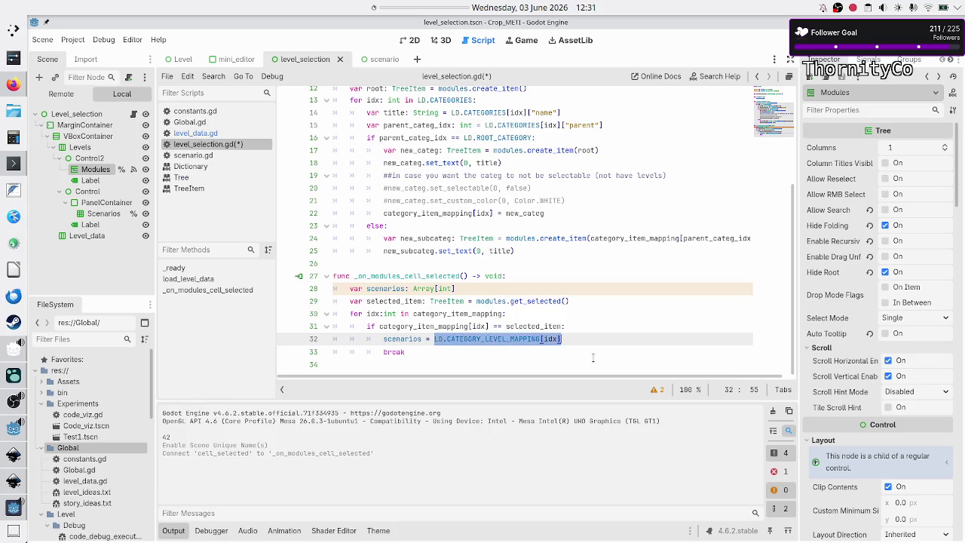
{"action": "key", "text": "Up"}
{"action": "key", "text": "Up"}
{"action": "key", "text": "Up"}
{"action": "key", "text": "Up"}
{"action": "key", "text": "Up"}
{"action": "key", "text": "Down"}
{"action": "key", "text": "Down"}
{"action": "key", "text": "Up"}
{"action": "key", "text": "Home"}
{"action": "key", "text": "shift+End"}
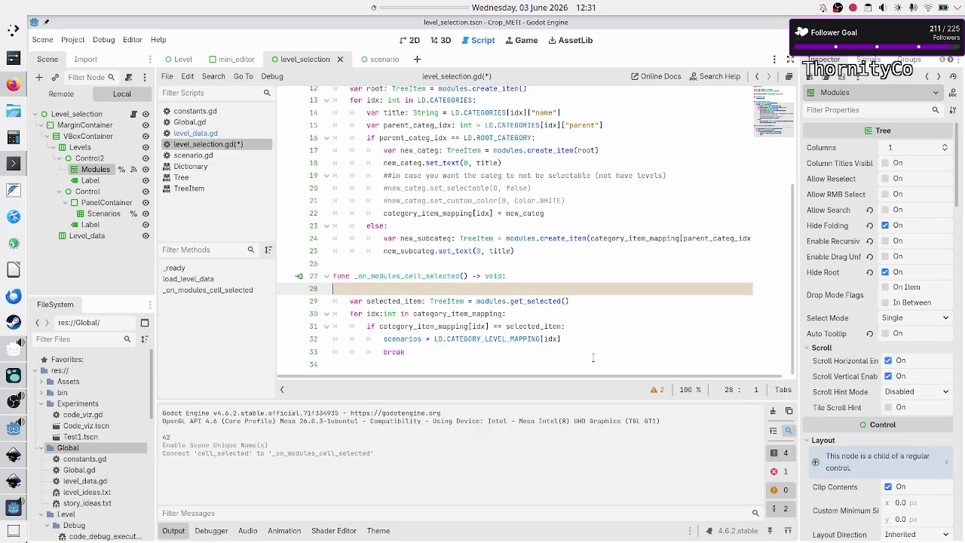
{"action": "key", "text": "BackSpace"}
{"action": "key", "text": "BackSpace"}
{"action": "key", "text": "Down"}
{"action": "key", "text": "Down"}
{"action": "key", "text": "Down"}
{"action": "key", "text": "Home"}
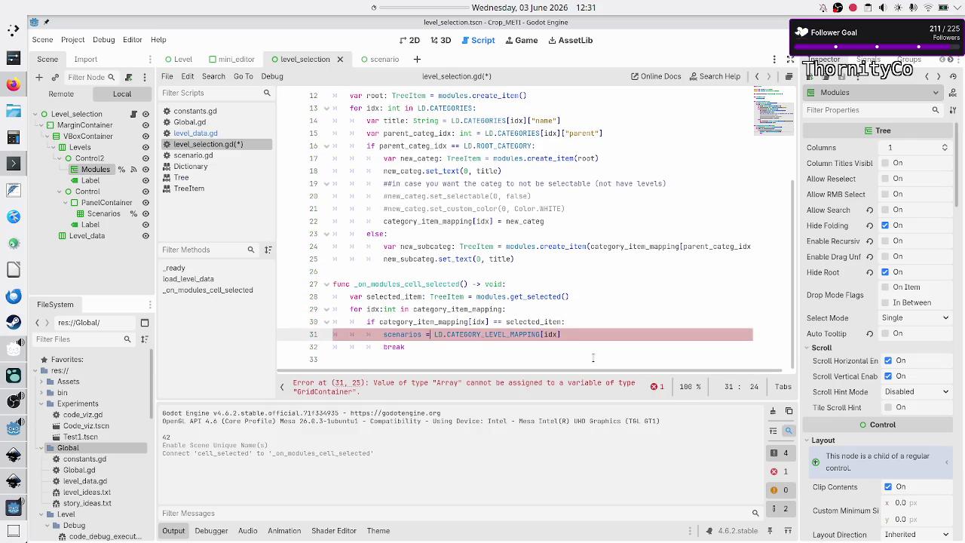
{"action": "key", "text": "BackSpace"}
{"action": "key", "text": "BackSpace"}
{"action": "key", "text": "BackSpace"}
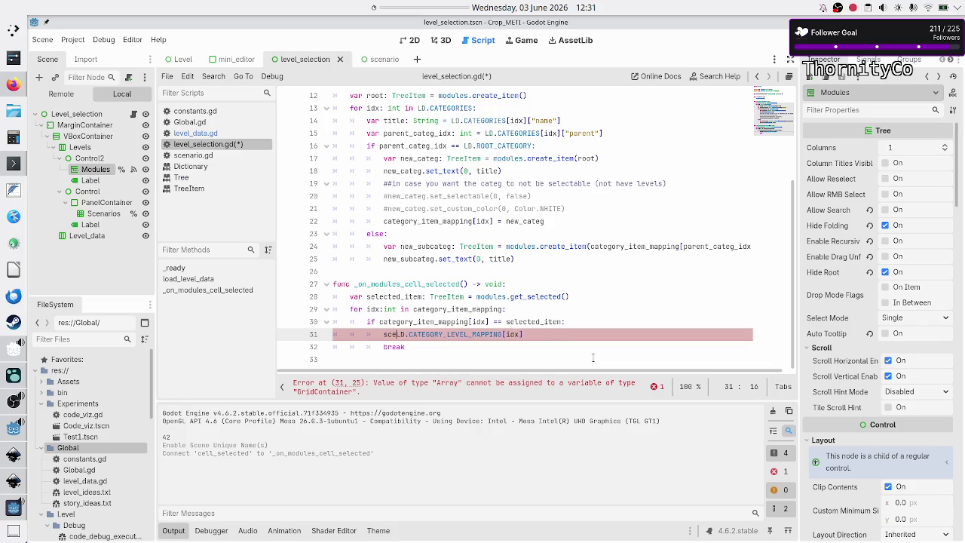
{"action": "key", "text": "BackSpace"}
Step: Turn line 31 into `for lvl_idx: int in LD.CATEGORY_LEVEL_MAPPING[idx]:` calling `display_level(lvl_idx)`
{"action": "type", "text": "for lv"}
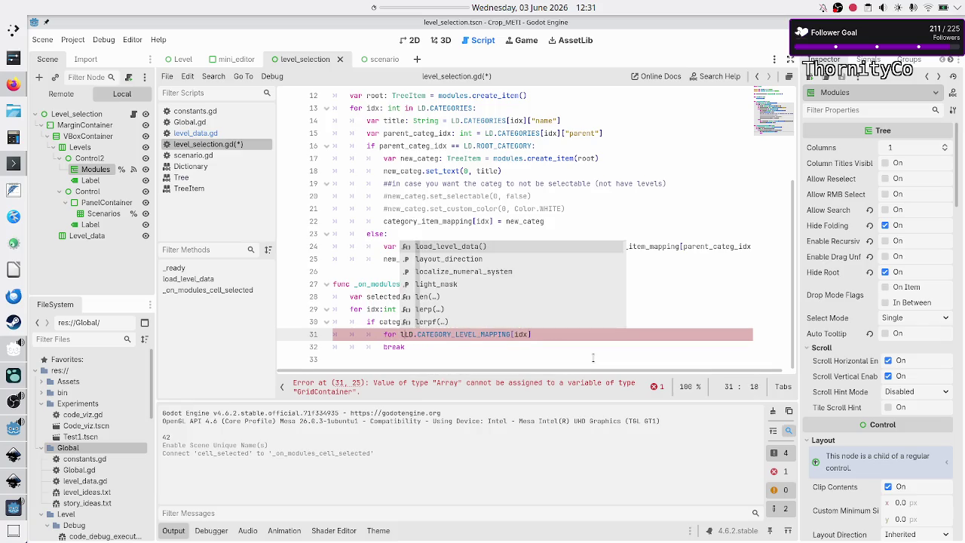
{"action": "type", "text": "l_idx "}
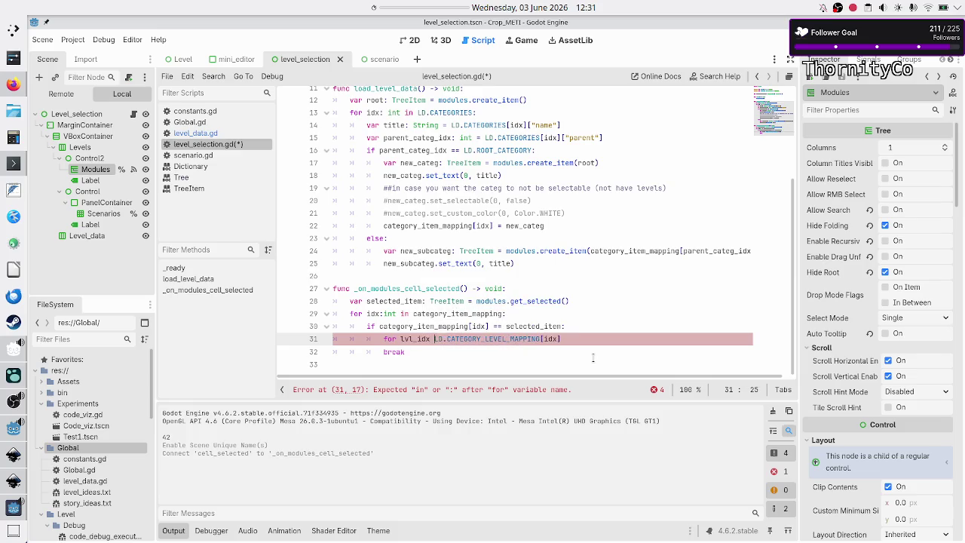
{"action": "type", "text": ":"}
{"action": "key", "text": "BackSpace"}
{"action": "key", "text": "BackSpace"}
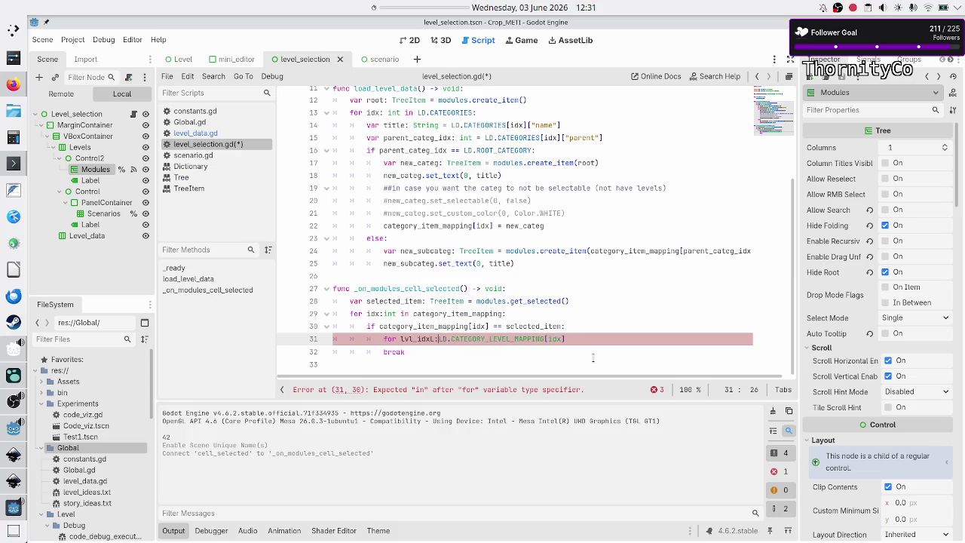
{"action": "type", "text": ": int i"}
{"action": "type", "text": "n"}
{"action": "key", "text": "Right"}
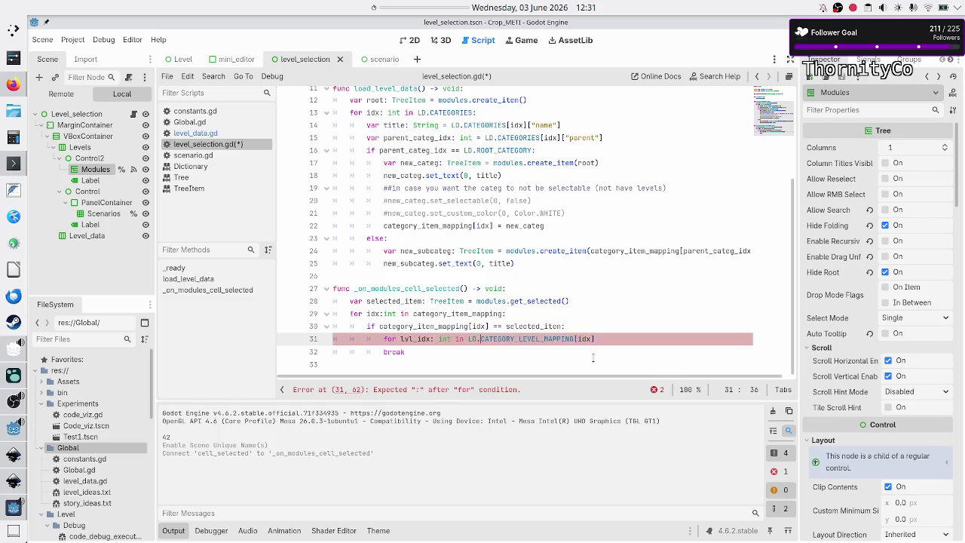
{"action": "key", "text": "End"}
{"action": "type", "text": ":"}
{"action": "key", "text": "Return"}
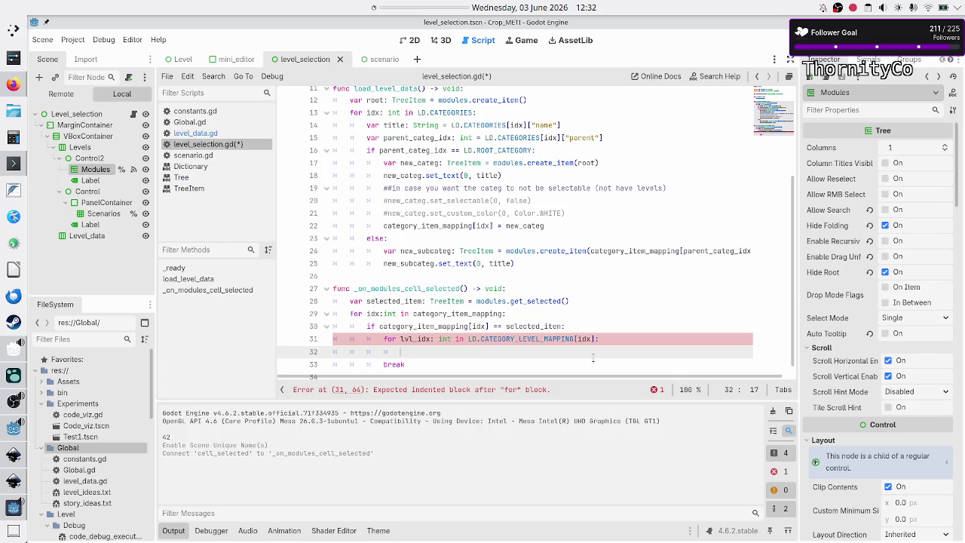
{"action": "type", "text": "display_le"}
{"action": "type", "text": "vel("}
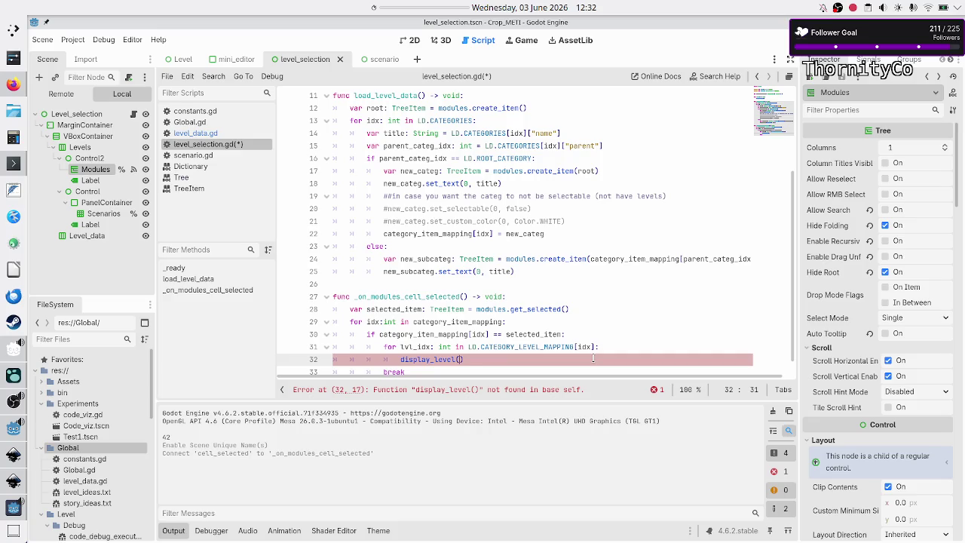
{"action": "type", "text": "lvl_id"}
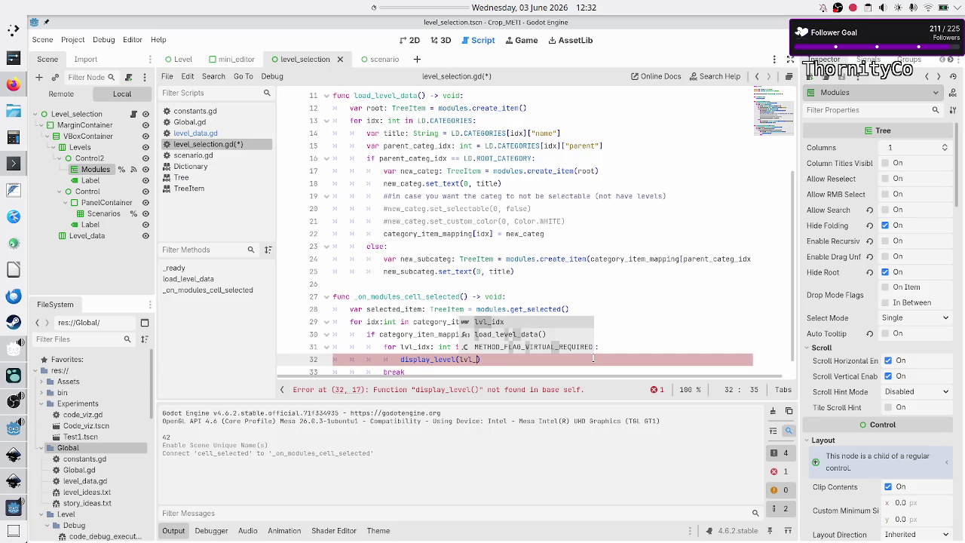
{"action": "type", "text": "x"}
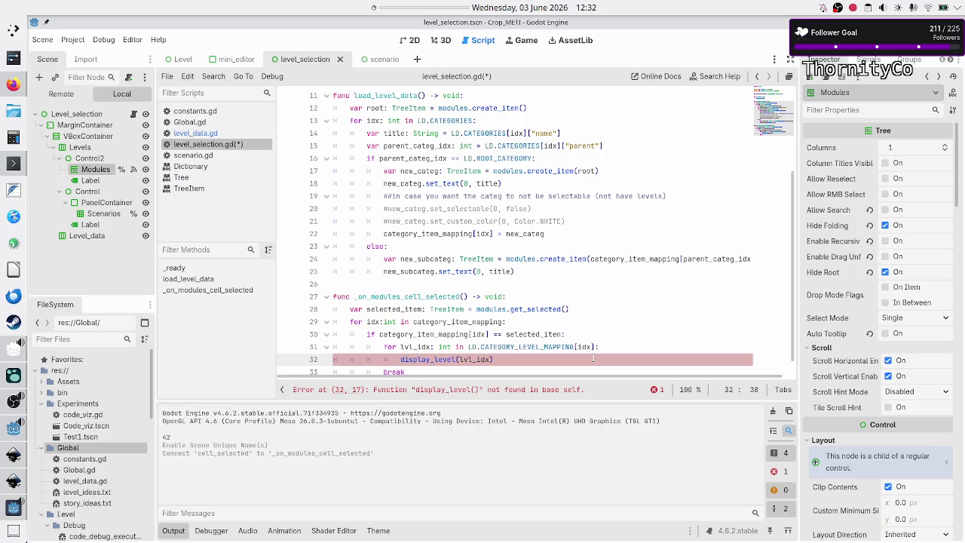
Step: Open a new line after the handler for the next function definition
{"action": "key", "text": "Down"}
{"action": "key", "text": "Home"}
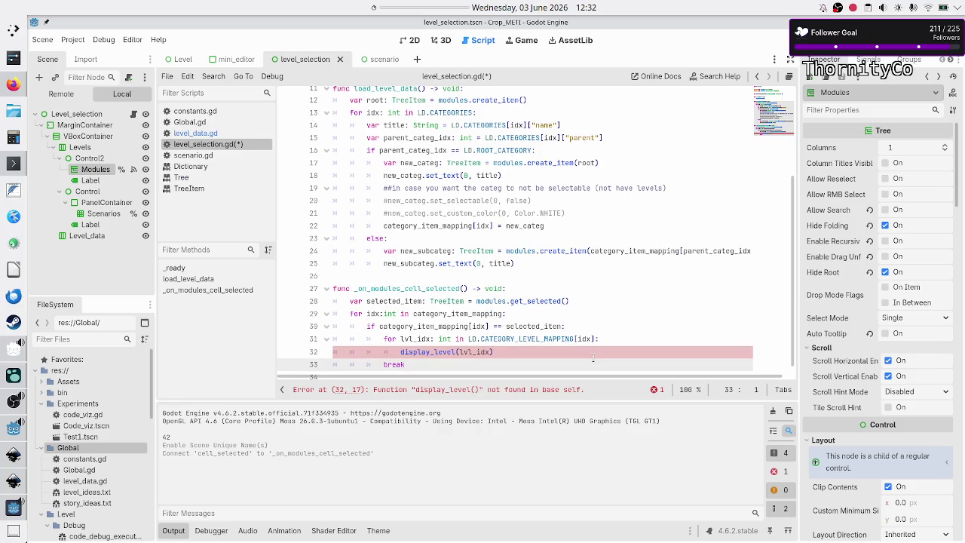
{"action": "key", "text": "Down"}
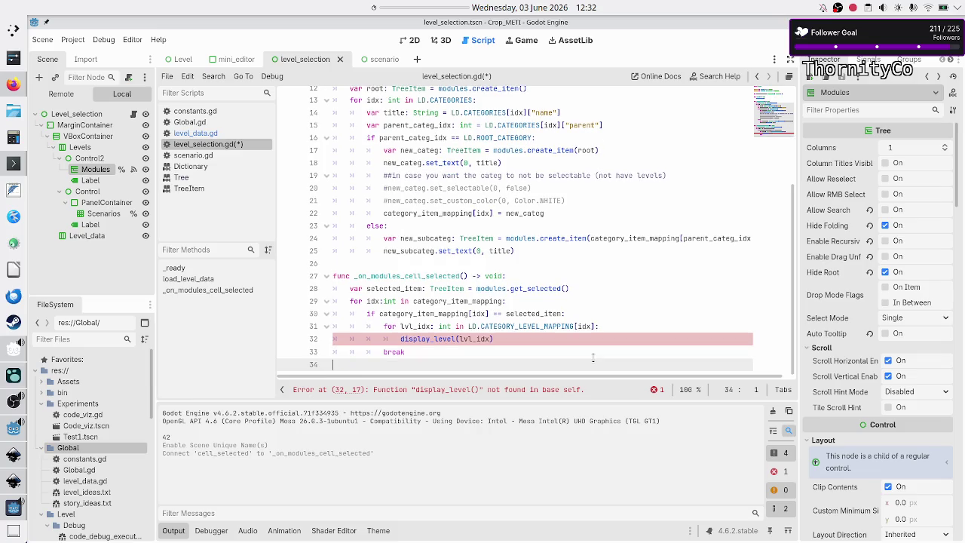
{"action": "key", "text": "Return"}
Step: Start a display_level function stub and rename the loop's call to add_level_to_grid
{"action": "type", "text": "func "}
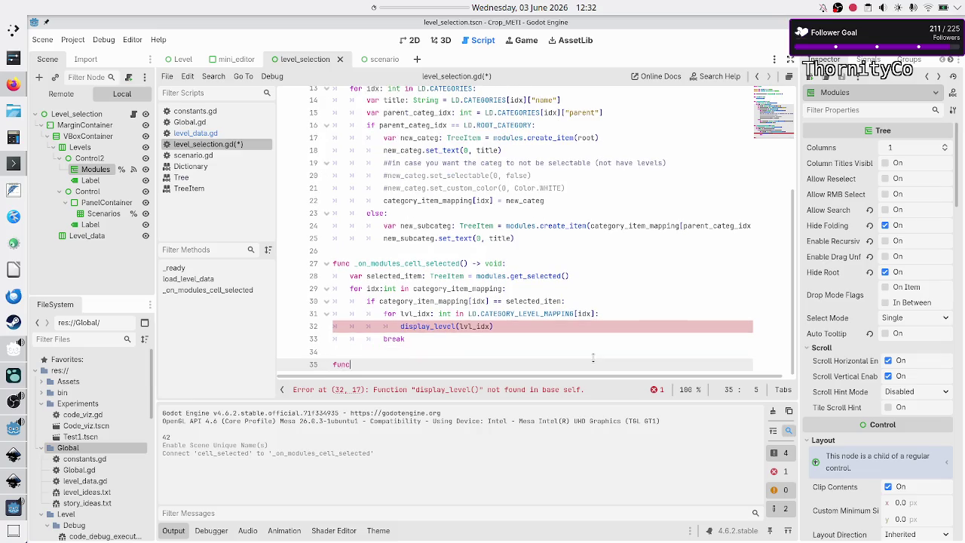
{"action": "type", "text": "display_leve"}
{"action": "type", "text": "l"}
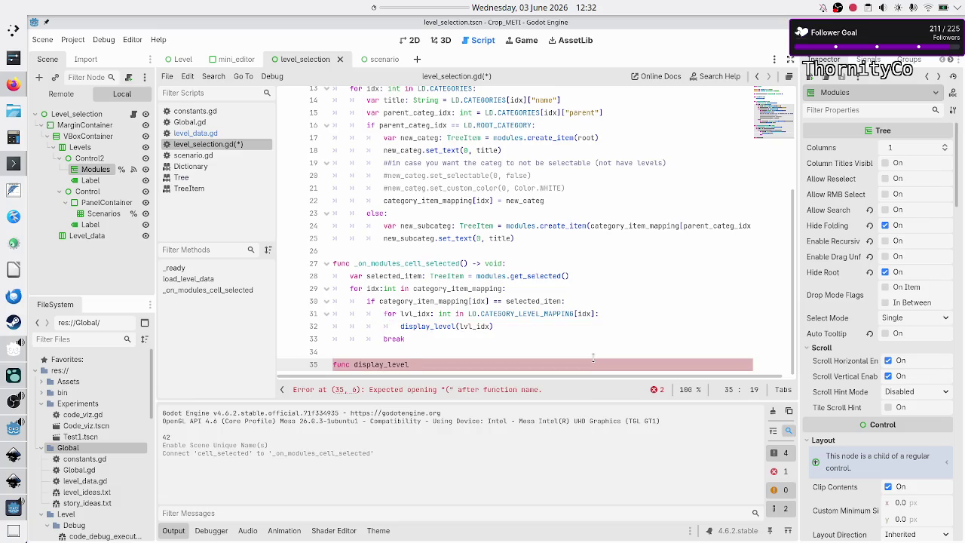
{"action": "key", "text": "Up"}
{"action": "key", "text": "Up"}
{"action": "key", "text": "Up"}
{"action": "key", "text": "BackSpace"}
{"action": "key", "text": "BackSpace"}
{"action": "key", "text": "BackSpace"}
{"action": "type", "text": "add"}
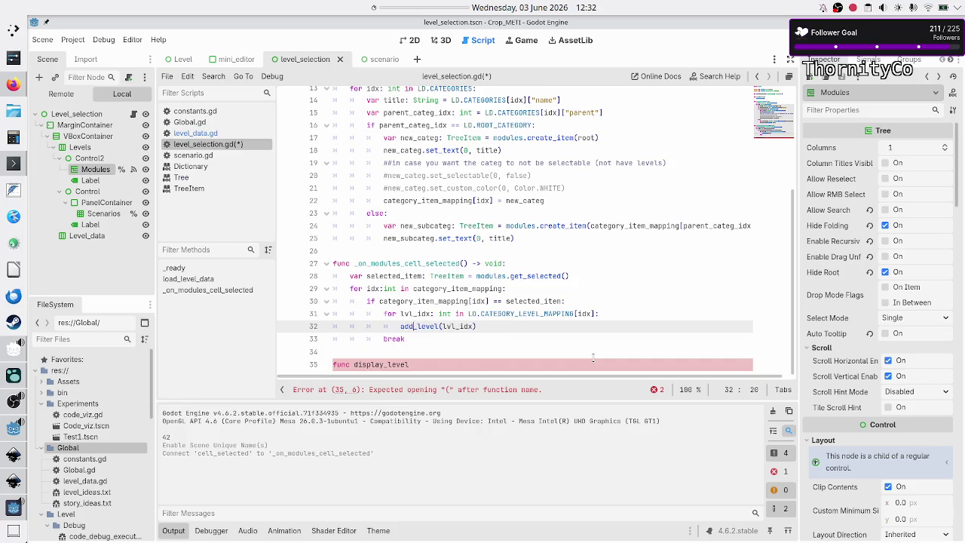
{"action": "key", "text": "Return"}
{"action": "type", "text": "_to_"}
{"action": "type", "text": "grid"}
Step: Rename the new function to 'add_level_to_grid(idx: int) -> void:' with a 'pass' body
{"action": "left_click", "coordinate": [595, 360]}
{"action": "key", "text": "BackSpace"}
{"action": "key", "text": "BackSpace"}
{"action": "key", "text": "BackSpace"}
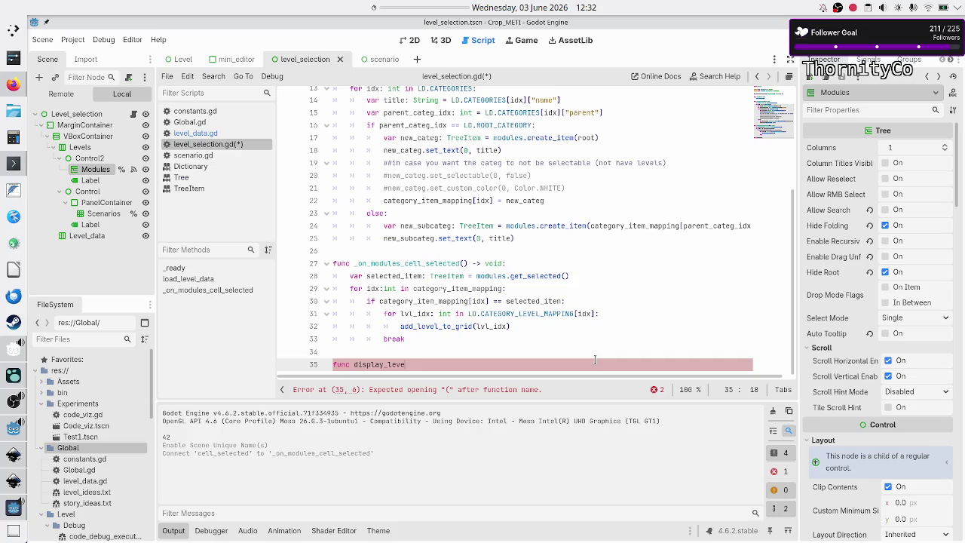
{"action": "type", "text": "add_level_to"}
{"action": "type", "text": "_grid("}
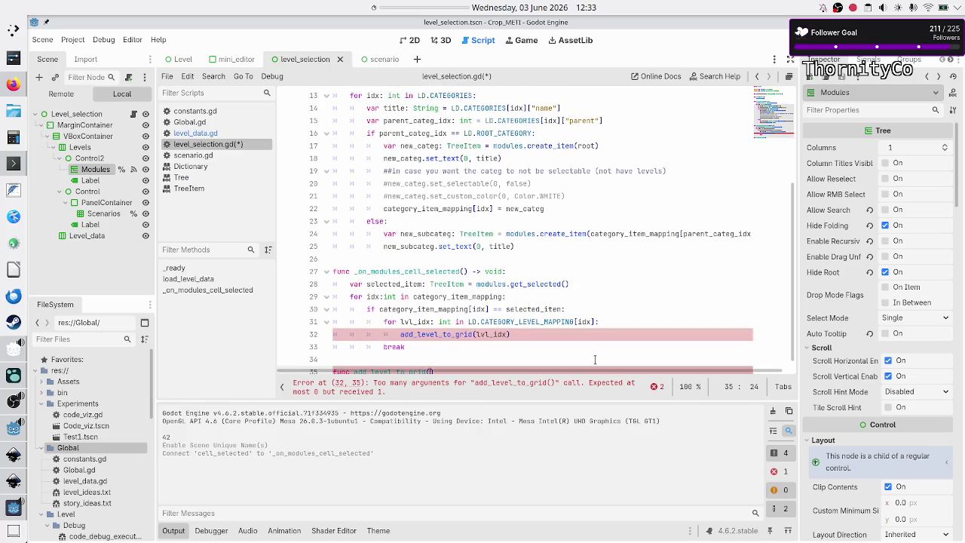
{"action": "type", "text": "idx"}
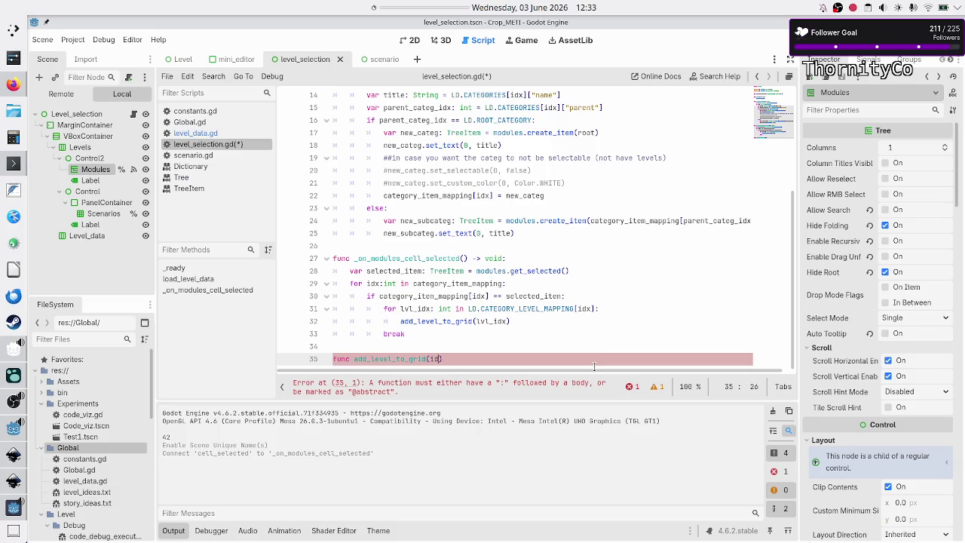
{"action": "type", "text": ": int"}
{"action": "key", "text": "Escape"}
{"action": "type", "text": "-> void:"}
{"action": "key", "text": "Return"}
{"action": "type", "text": "pass"}
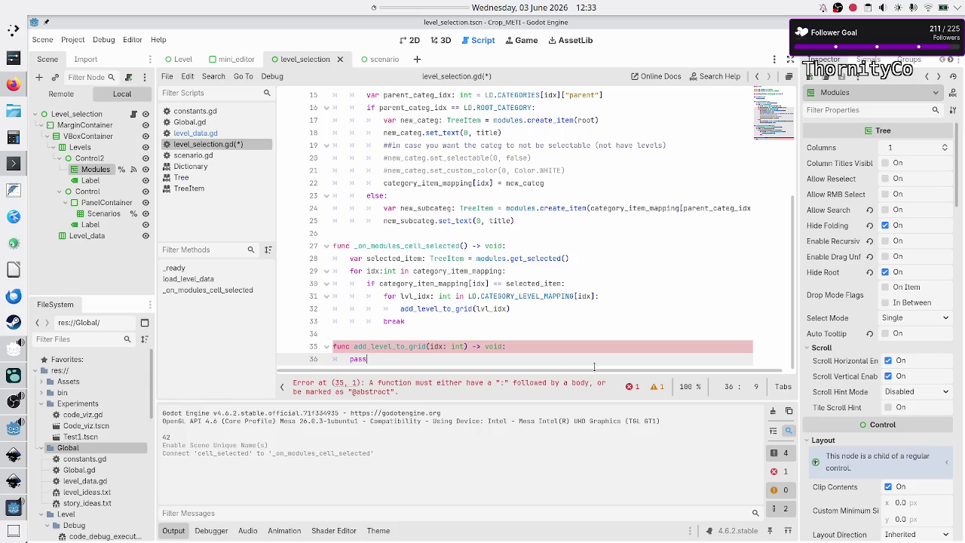
Step: Add a trailing blank line, save level_selection.gd, and switch to the 2D view
{"action": "key", "text": "Up"}
{"action": "key", "text": "Up"}
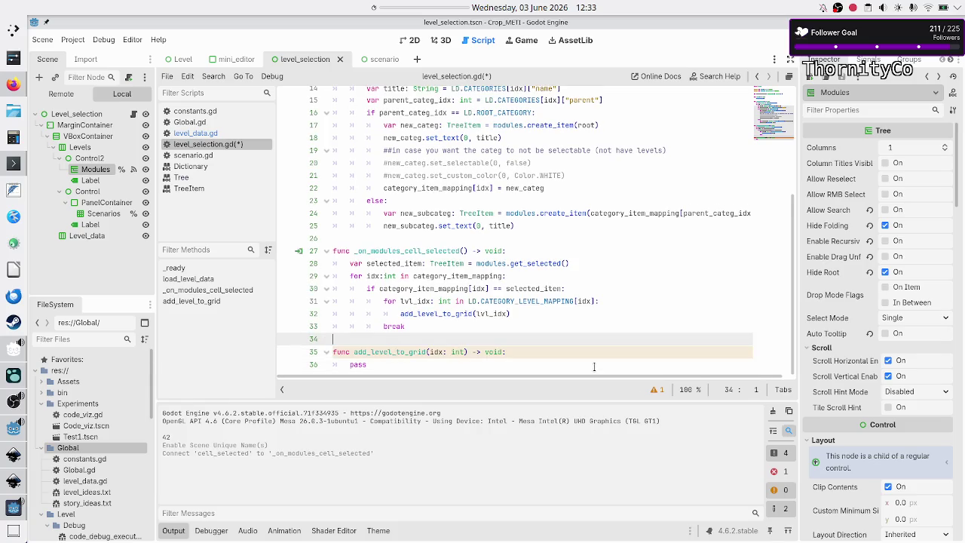
{"action": "key", "text": "Down"}
{"action": "key", "text": "Down"}
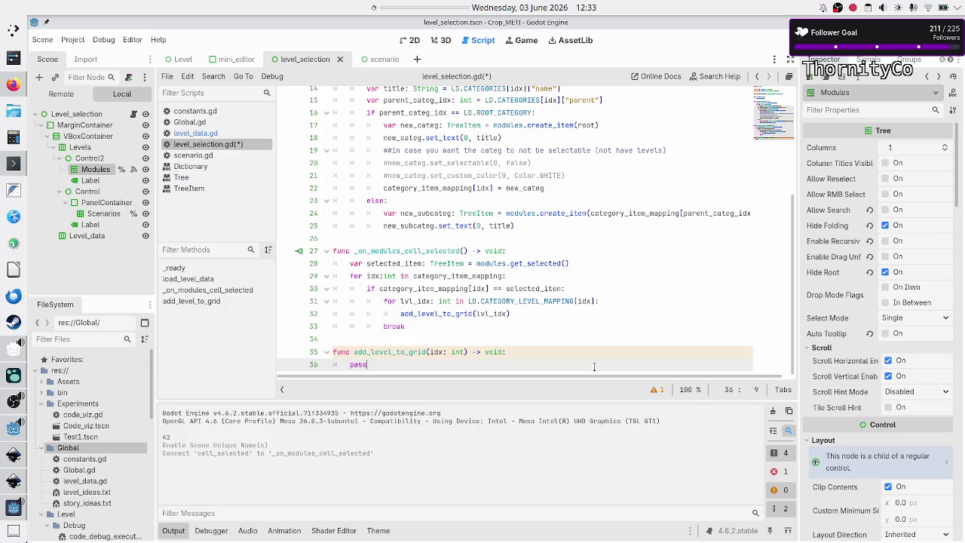
{"action": "key", "text": "Return"}
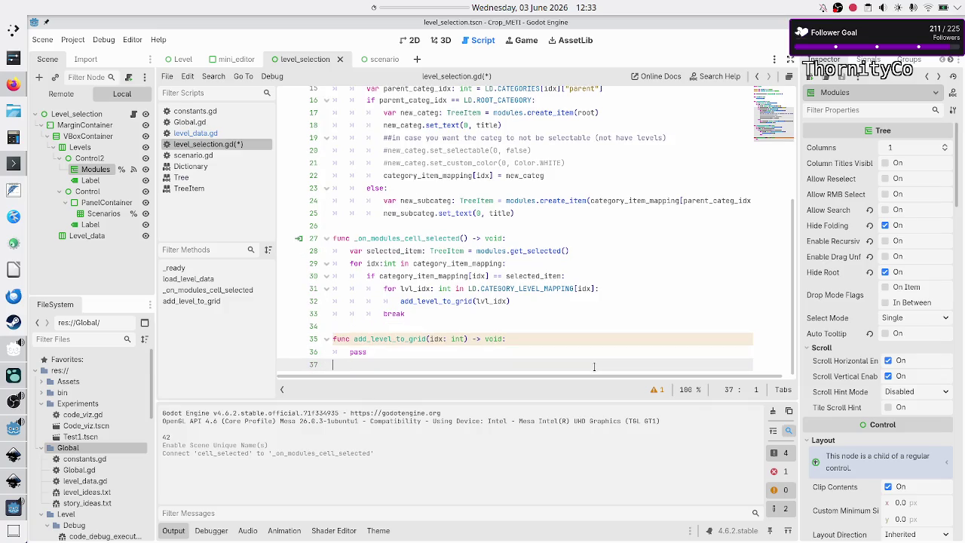
{"action": "key", "text": "ctrl+s"}
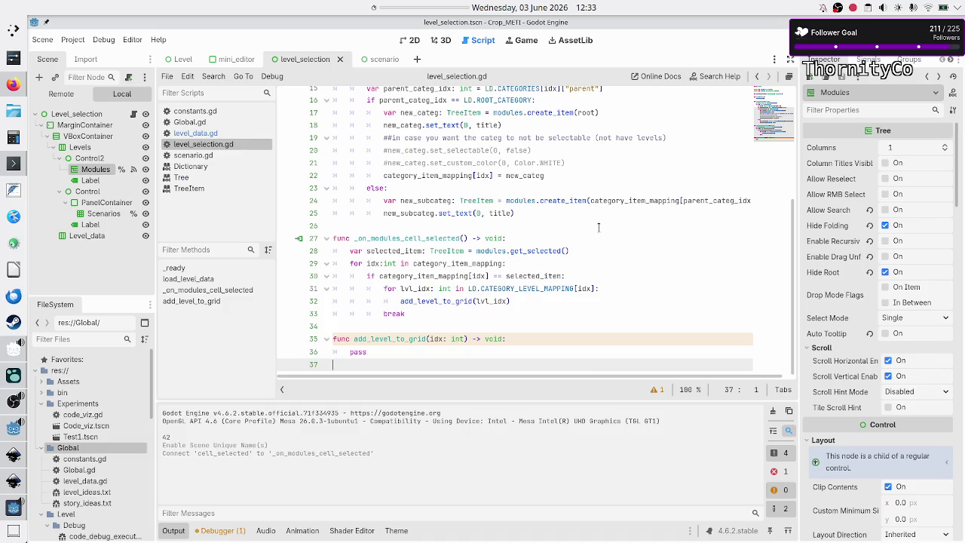
{"action": "left_click", "coordinate": [414, 41]}
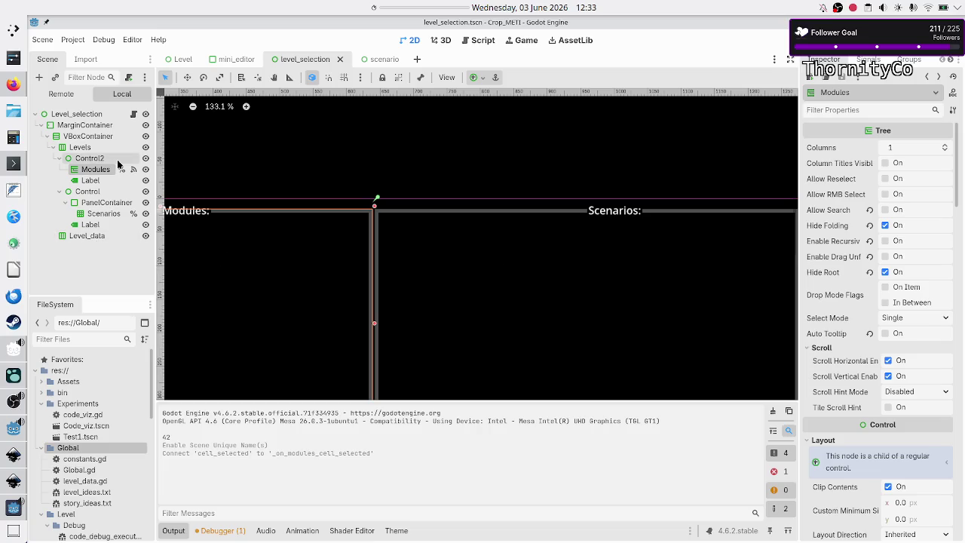
{"action": "left_click", "coordinate": [134, 113]}
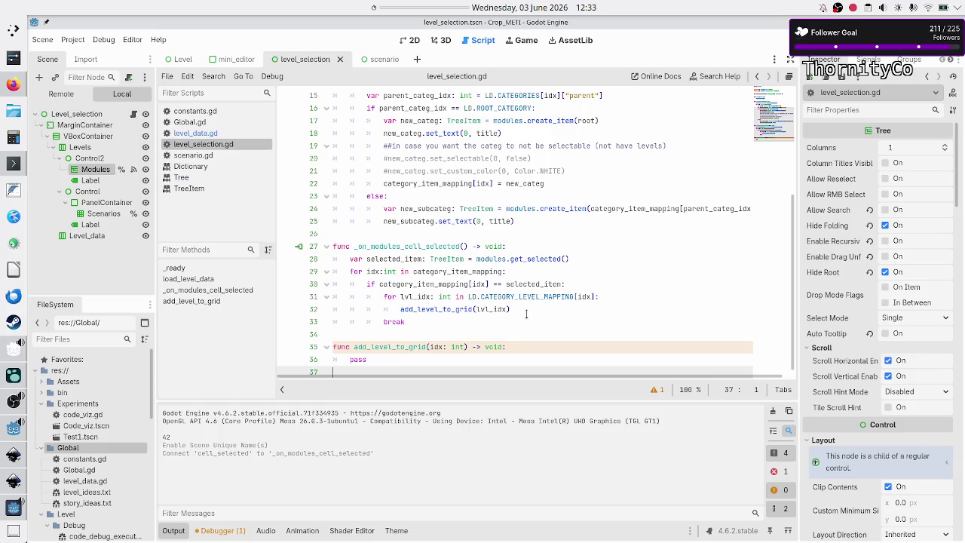
{"action": "scroll", "coordinate": [487, 220], "scroll_direction": "up", "scroll_amount": 5}
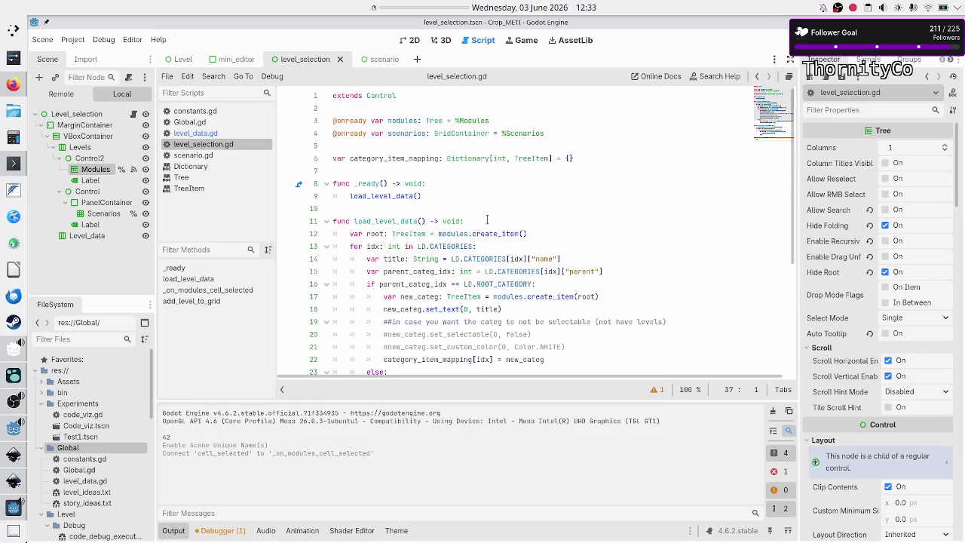
{"action": "left_click", "coordinate": [558, 133]}
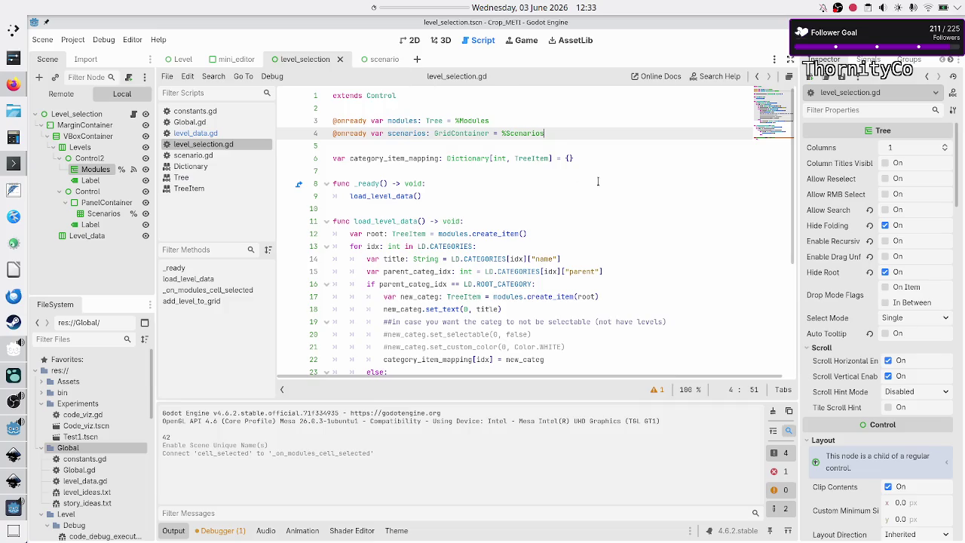
{"action": "key", "text": "Up"}
{"action": "key", "text": "Up"}
{"action": "key", "text": "Return"}
{"action": "key", "text": "Return"}
Step: Declare 'const SCENARIO: PackedScene = preload("res://Level_selection/scenario.tscn")' at the script top
{"action": "key", "text": "Up"}
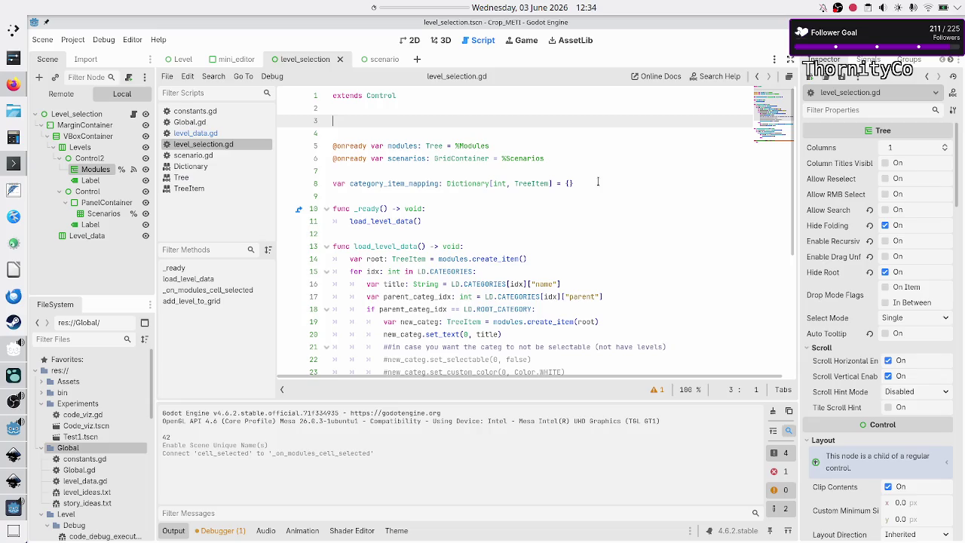
{"action": "type", "text": "const "}
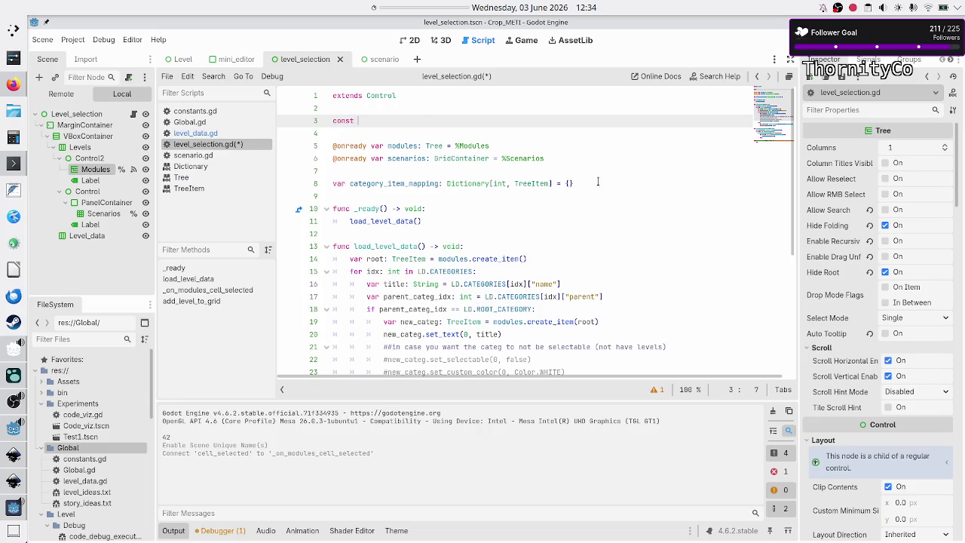
{"action": "type", "text": "SCENARI"}
{"action": "type", "text": "O: PackedScene = prel"}
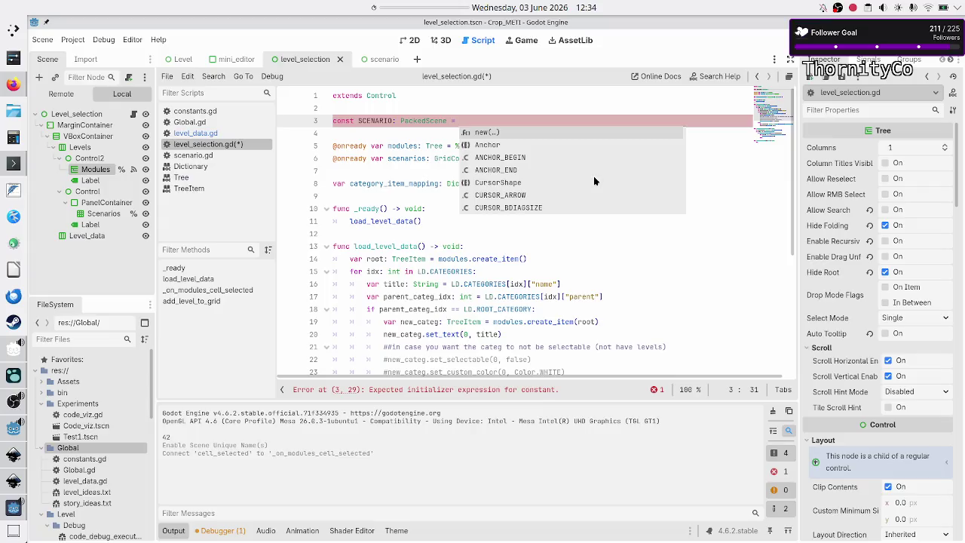
{"action": "key", "text": "Return"}
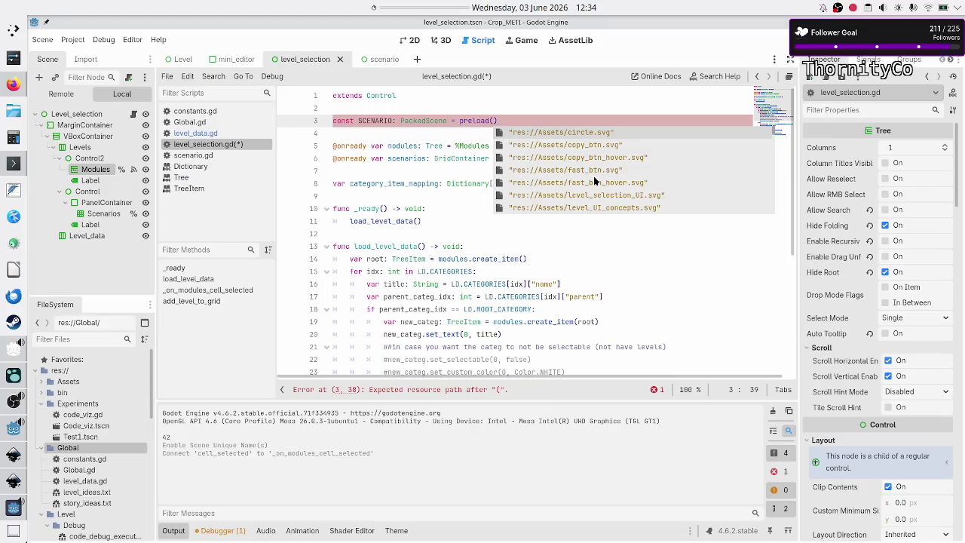
{"action": "scroll", "coordinate": [593, 175], "scroll_direction": "down", "scroll_amount": 2}
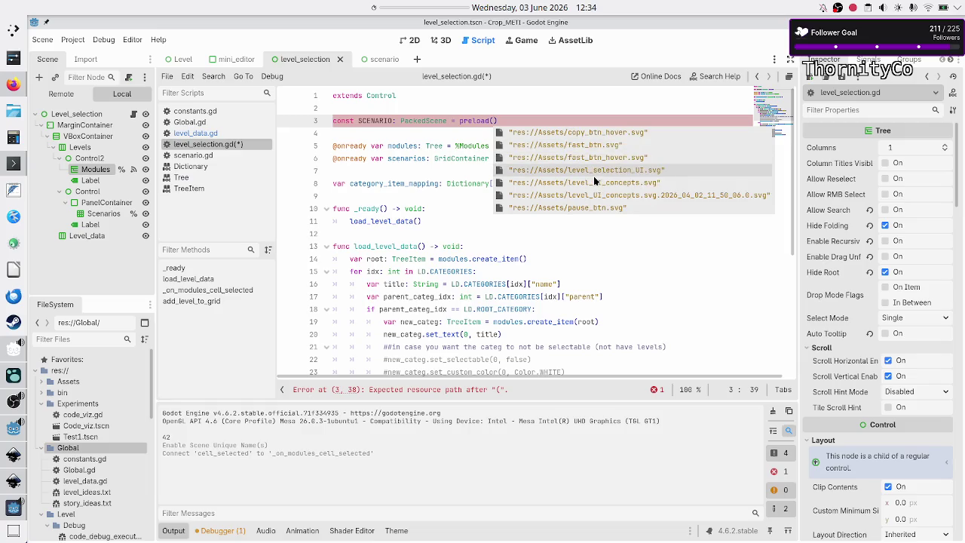
{"action": "type", "text": "scena"}
{"action": "key", "text": "Down"}
{"action": "key", "text": "Return"}
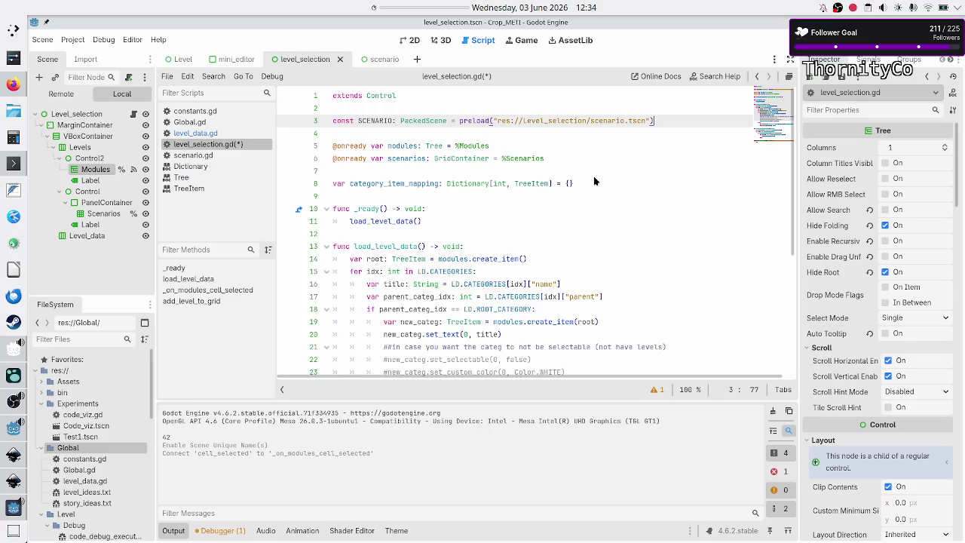
{"action": "key", "text": "Down"}
{"action": "key", "text": "Down"}
{"action": "key", "text": "Down"}
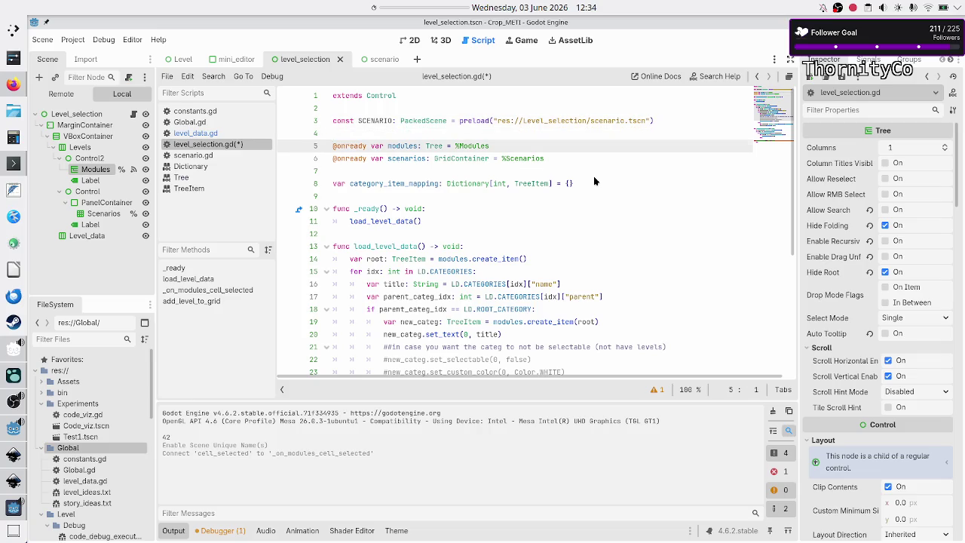
{"action": "key", "text": "Down"}
{"action": "key", "text": "Down"}
{"action": "key", "text": "Down"}
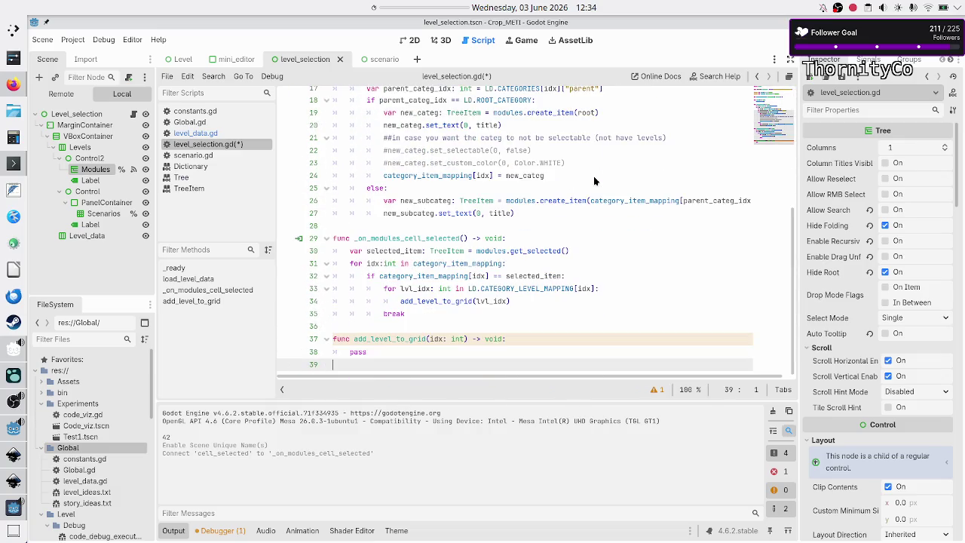
Step: Replace 'pass' in add_level_to_grid with 'var new_level:'
{"action": "key", "text": "Left"}
{"action": "key", "text": "BackSpace"}
{"action": "key", "text": "BackSpace"}
{"action": "key", "text": "BackSpace"}
{"action": "type", "text": "var "}
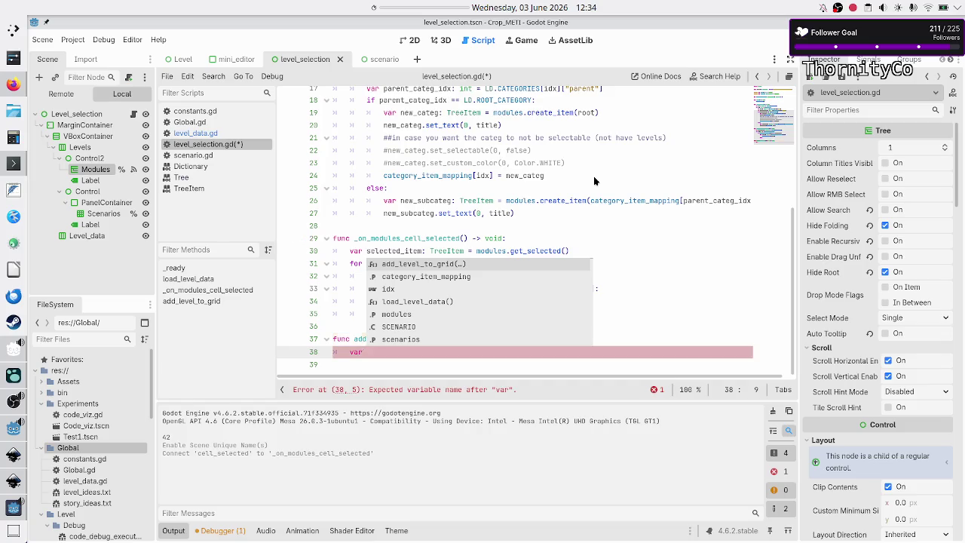
{"action": "type", "text": "new"}
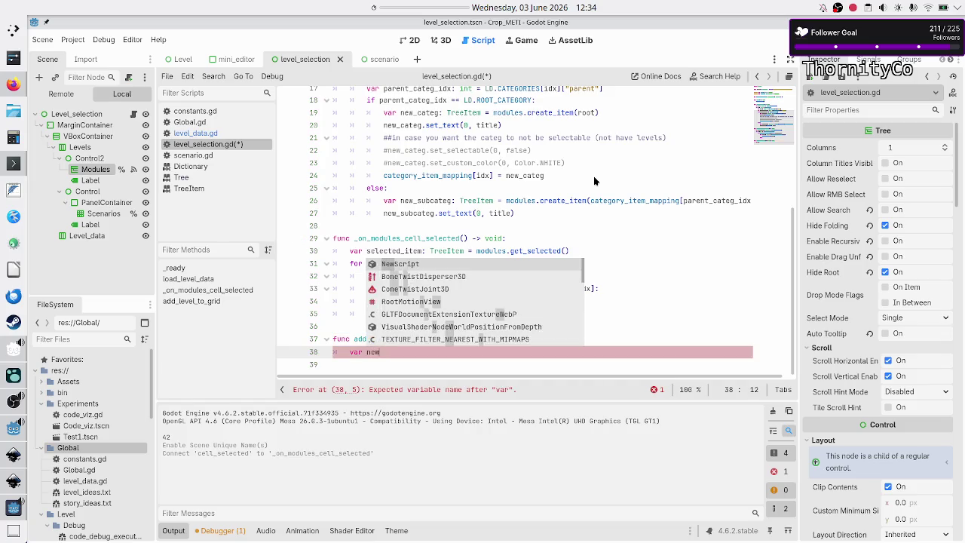
{"action": "type", "text": "_level:"}
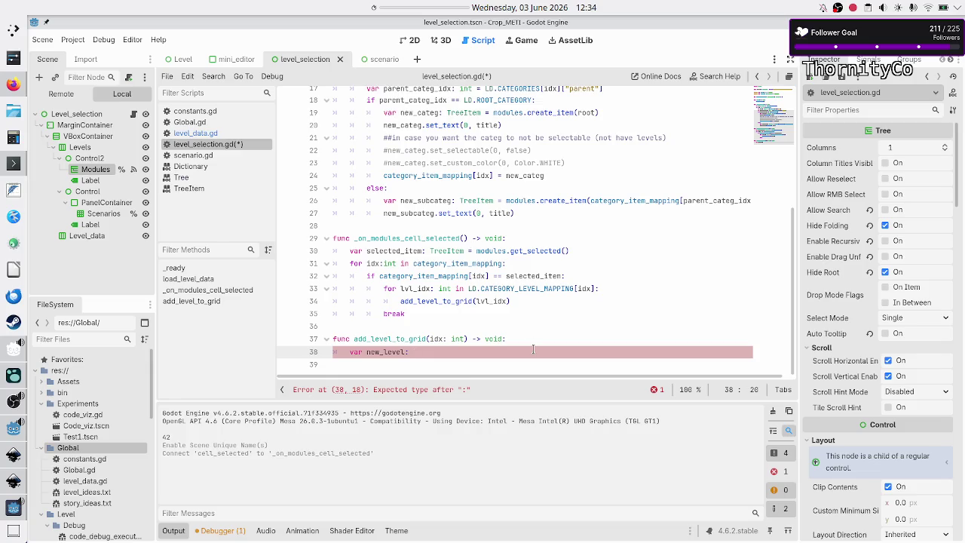
Step: Try a SCENARIO type on new_level, remove it, and open the scenario scene's scenario.gd
{"action": "type", "text": "SCenar"}
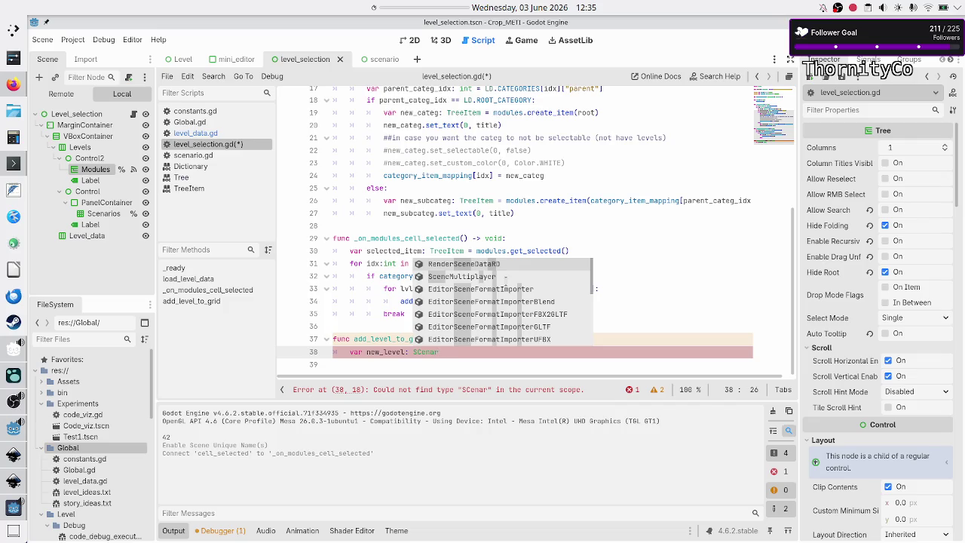
{"action": "key", "text": "Escape"}
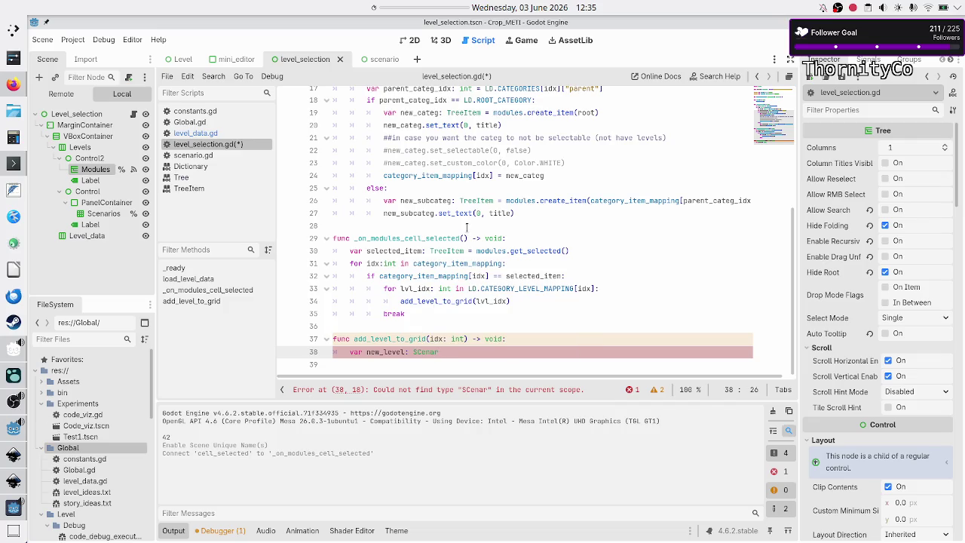
{"action": "scroll", "coordinate": [426, 132], "scroll_direction": "up", "scroll_amount": 4}
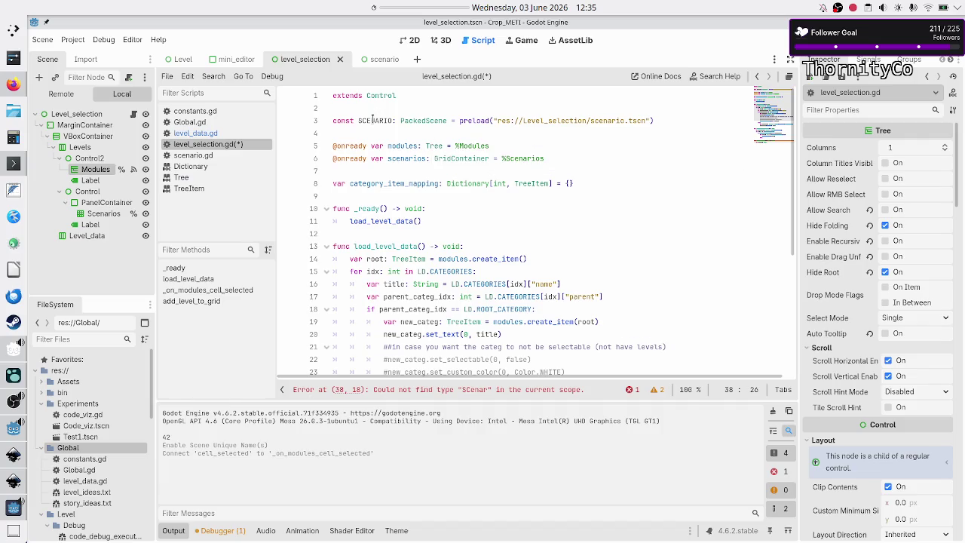
{"action": "scroll", "coordinate": [444, 196], "scroll_direction": "down", "scroll_amount": 4}
{"action": "key", "text": "BackSpace"}
{"action": "key", "text": "BackSpace"}
{"action": "key", "text": "BackSpace"}
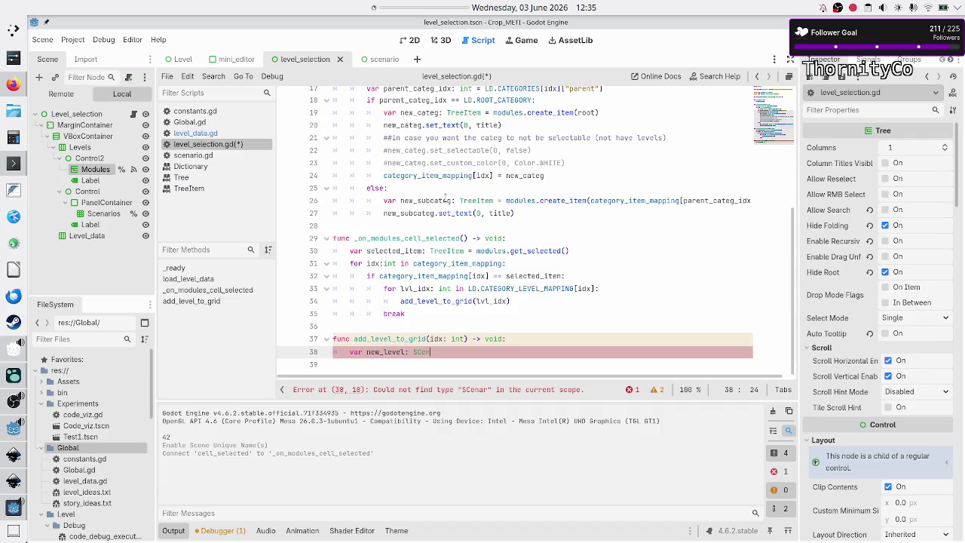
{"action": "type", "text": "ENARIO"}
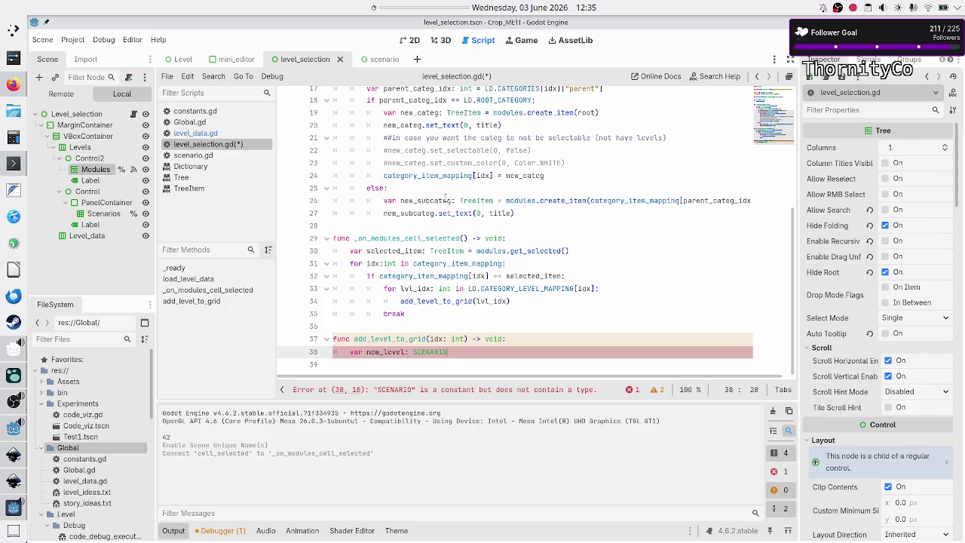
{"action": "key", "text": "BackSpace"}
{"action": "key", "text": "BackSpace"}
{"action": "key", "text": "BackSpace"}
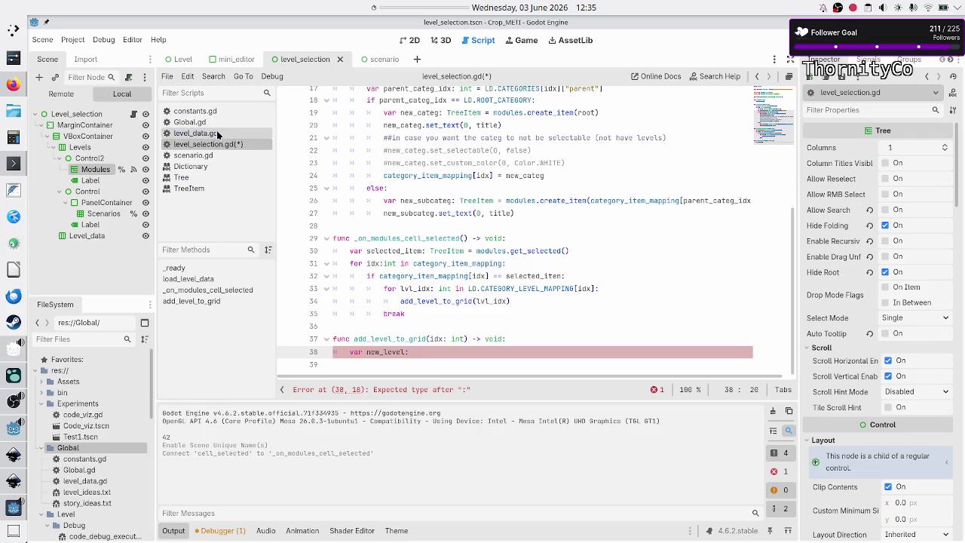
{"action": "left_click", "coordinate": [381, 59]}
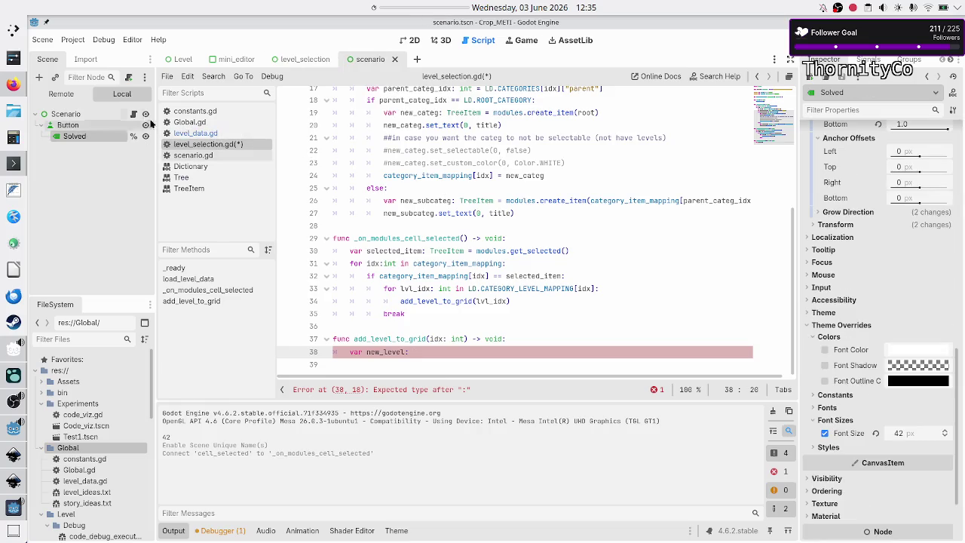
{"action": "left_click", "coordinate": [134, 113]}
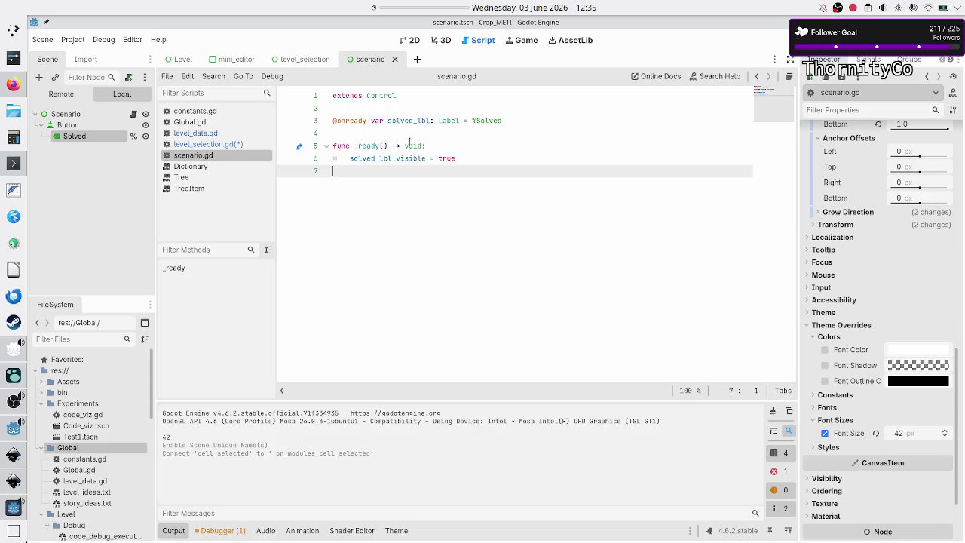
Step: Prefix line 1 of scenario.gd with 'class_name Scenario' and save the scripts
{"action": "left_click", "coordinate": [436, 96]}
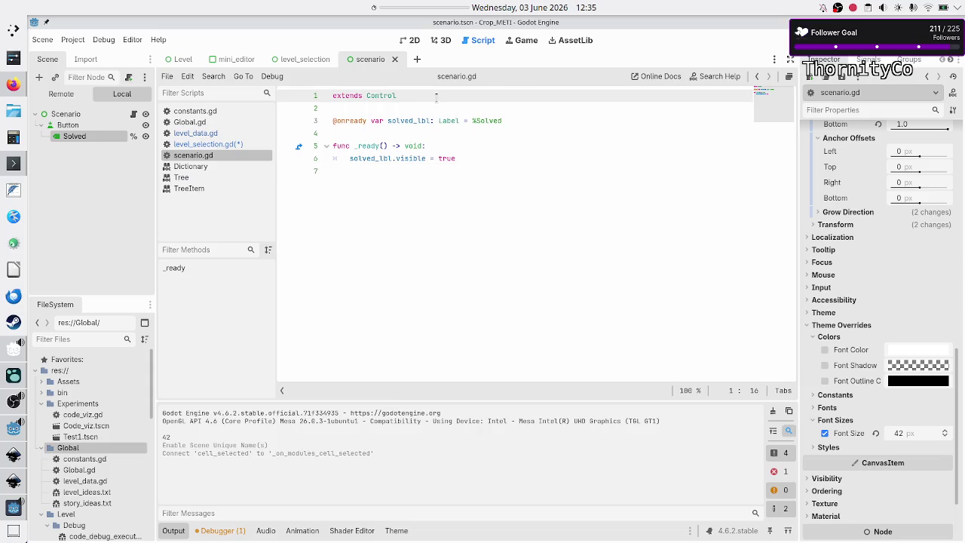
{"action": "key", "text": "Home"}
{"action": "type", "text": "class_nam"}
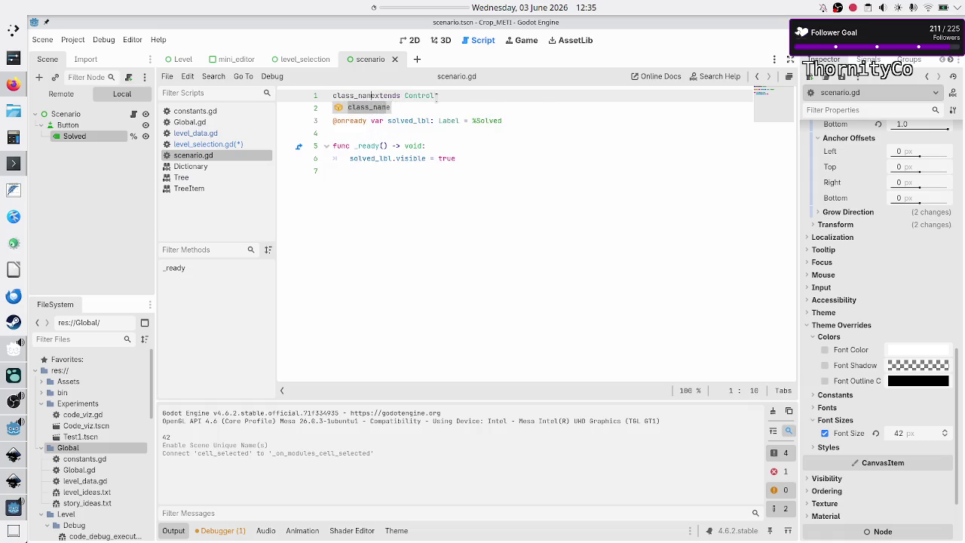
{"action": "type", "text": "e Scenario"}
{"action": "key", "text": "Down"}
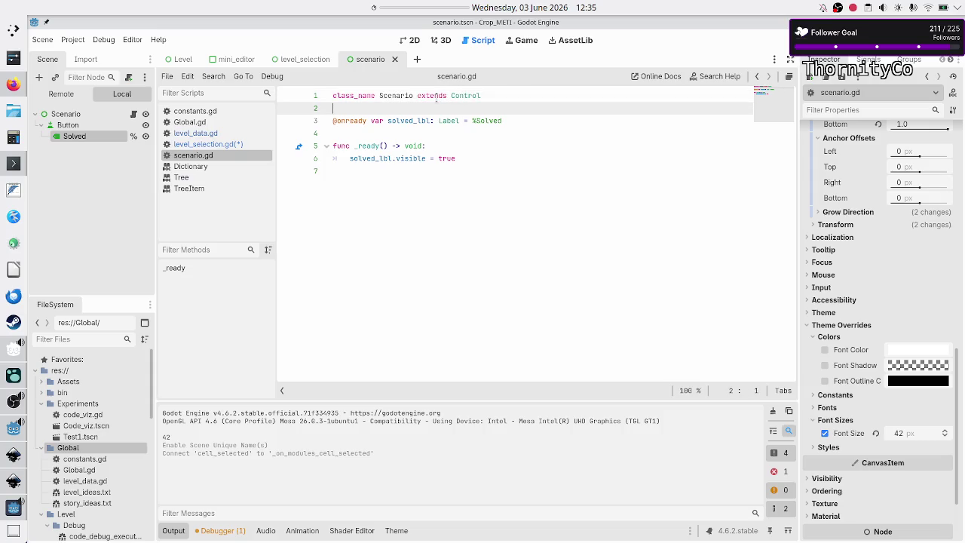
{"action": "key", "text": "ctrl+s"}
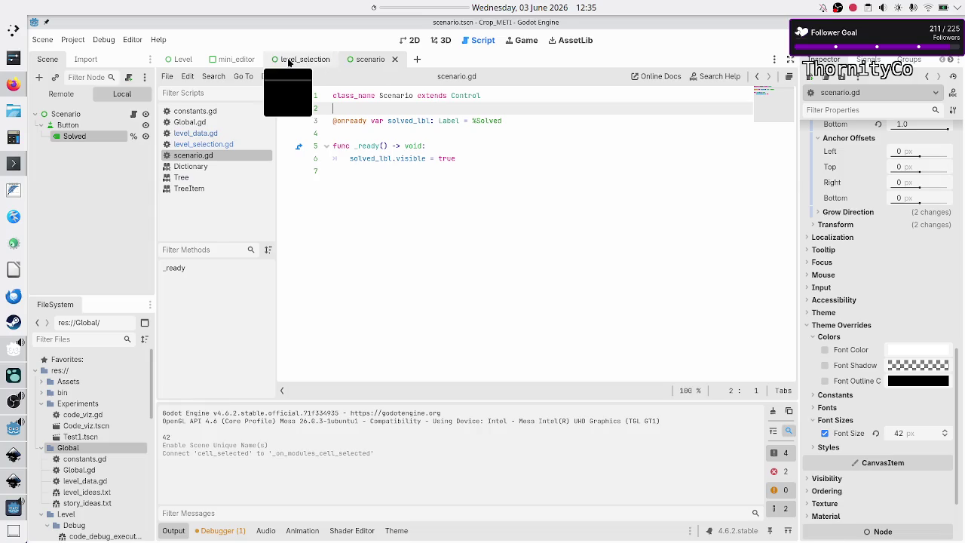
Step: In level_selection.gd, type new_level as Scenario and assign SCENARIO.instantiate
{"action": "left_click", "coordinate": [289, 60]}
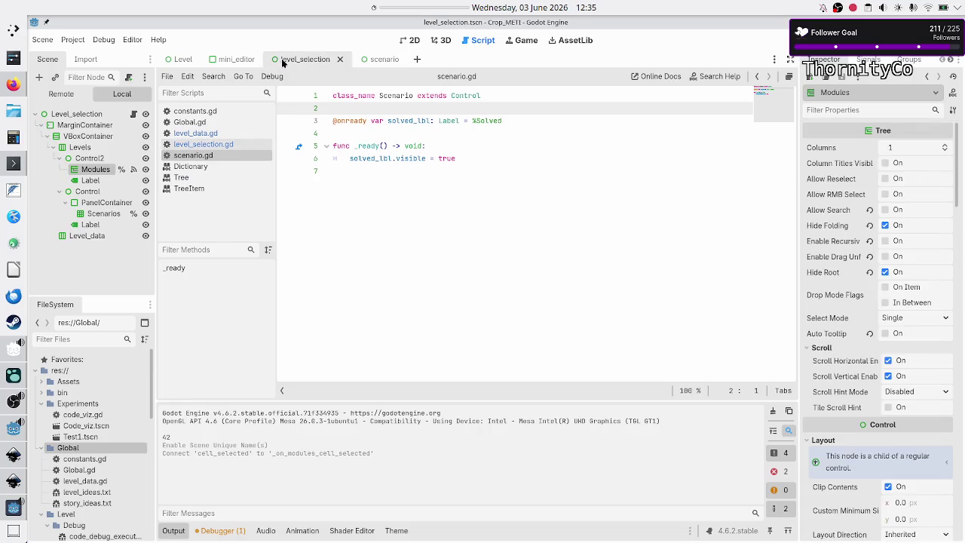
{"action": "left_click", "coordinate": [210, 145]}
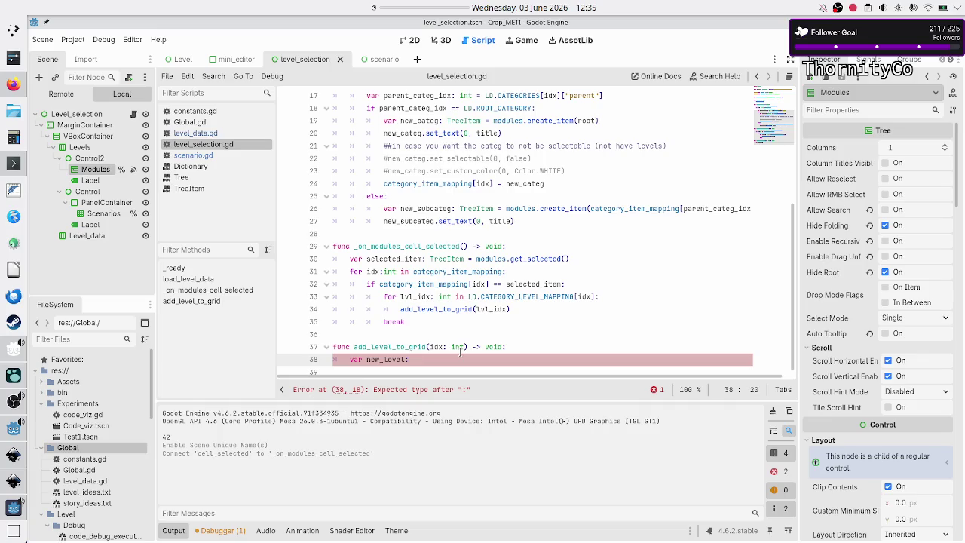
{"action": "key", "text": "Escape"}
{"action": "type", "text": "Sce"}
{"action": "key", "text": "Return"}
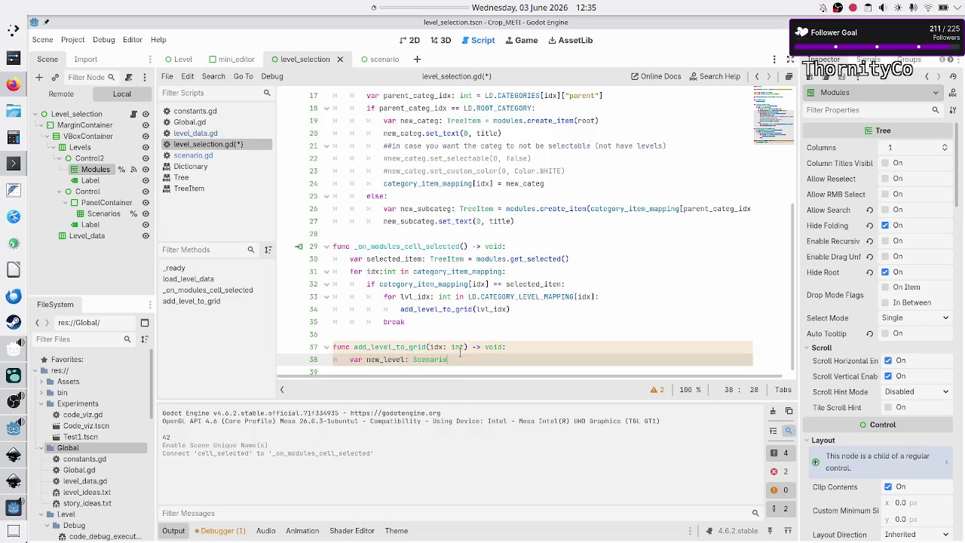
{"action": "type", "text": " = "}
{"action": "type", "text": "SCENARIO"}
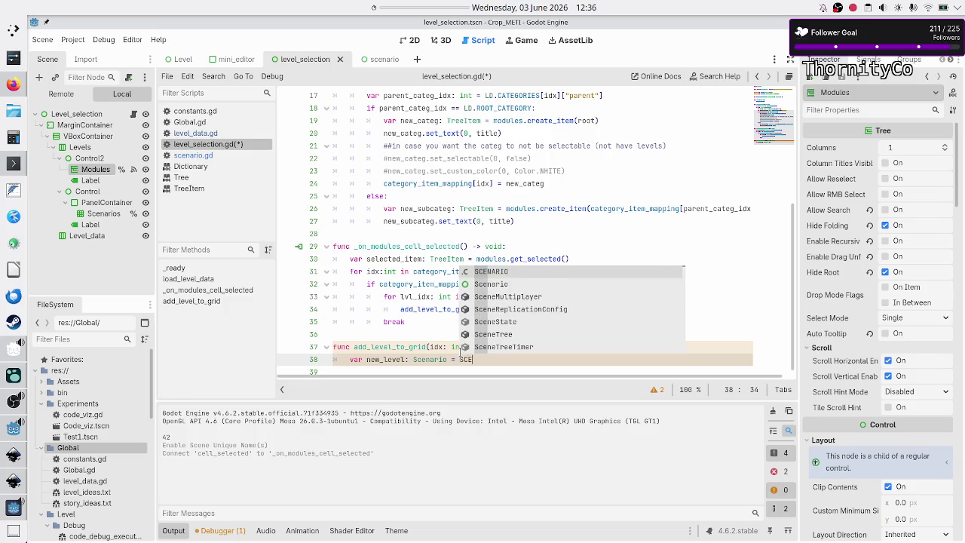
{"action": "key", "text": "Return"}
{"action": "type", "text": ".inst"}
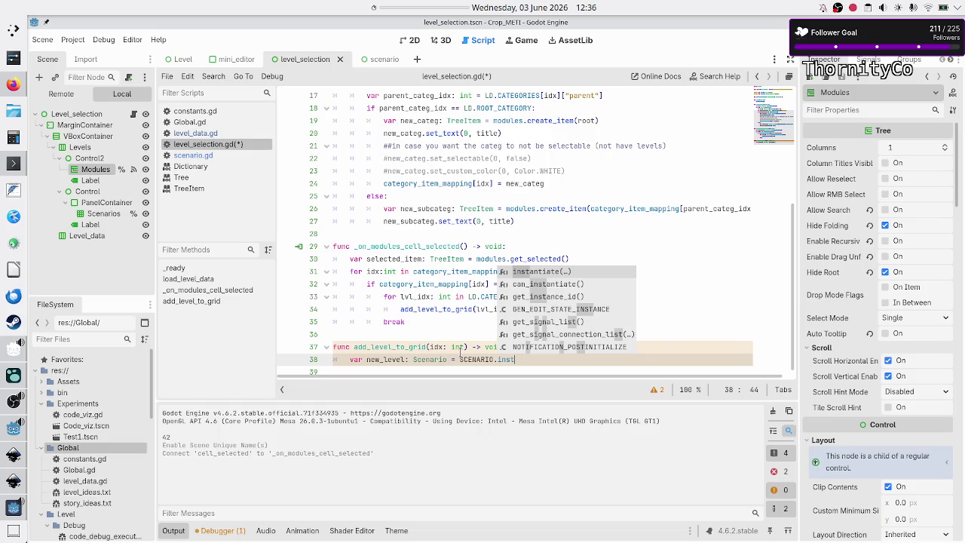
{"action": "key", "text": "Return"}
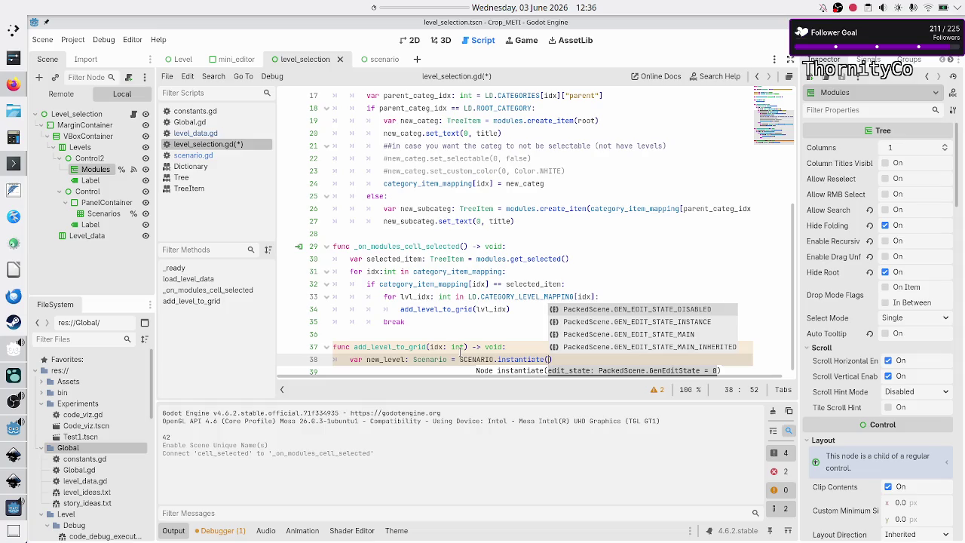
Step: Close the instantiate() call without arguments, start a new line, and switch to scenario.gd
{"action": "key", "text": "Down"}
{"action": "key", "text": "Down"}
{"action": "key", "text": "Up"}
{"action": "key", "text": "Up"}
{"action": "key", "text": "Down"}
{"action": "key", "text": "Up"}
{"action": "key", "text": "Down"}
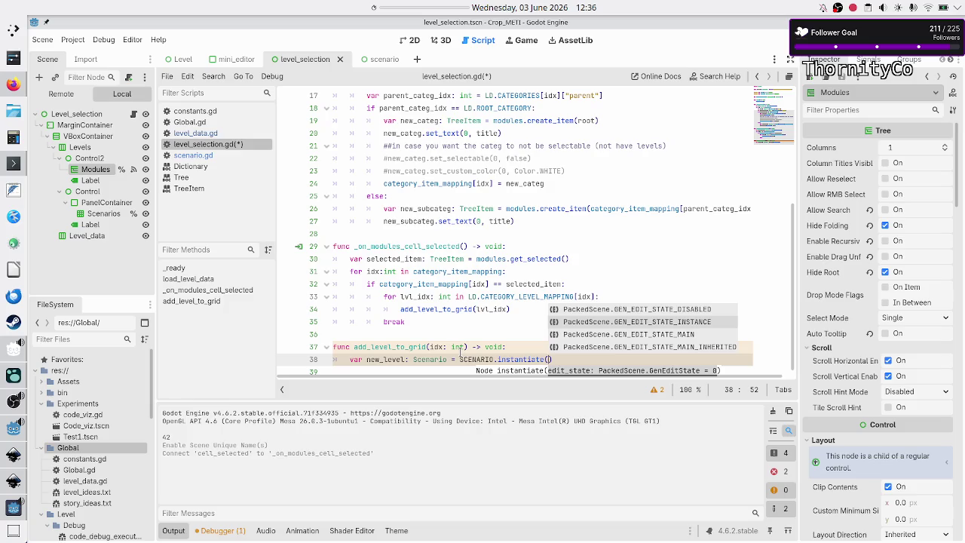
{"action": "key", "text": "Escape"}
{"action": "type", "text": ")"}
{"action": "key", "text": "Return"}
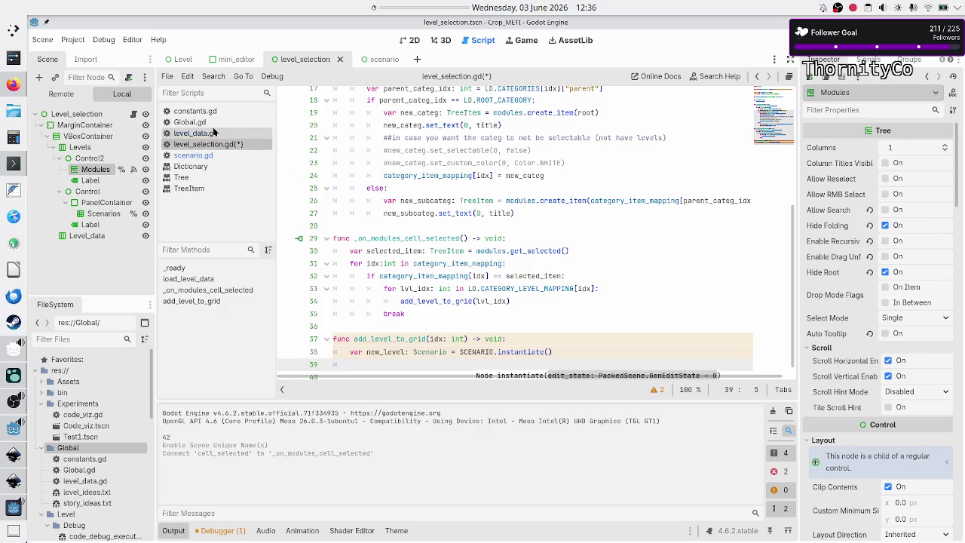
{"action": "left_click", "coordinate": [214, 156]}
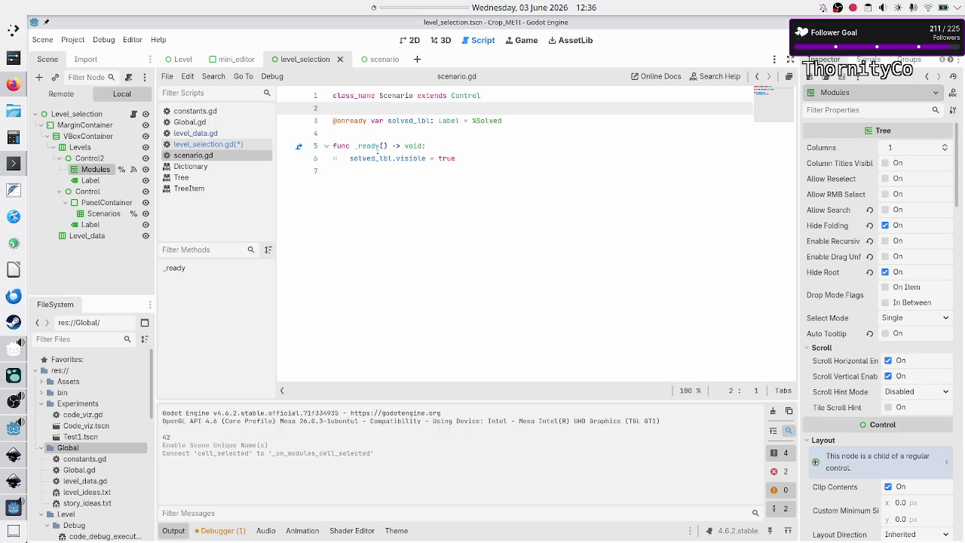
Step: Pad the end of scenario.gd, run the game with F5, and return to level_selection.gd
{"action": "left_click", "coordinate": [468, 155]}
{"action": "key", "text": "Down"}
{"action": "key", "text": "Return"}
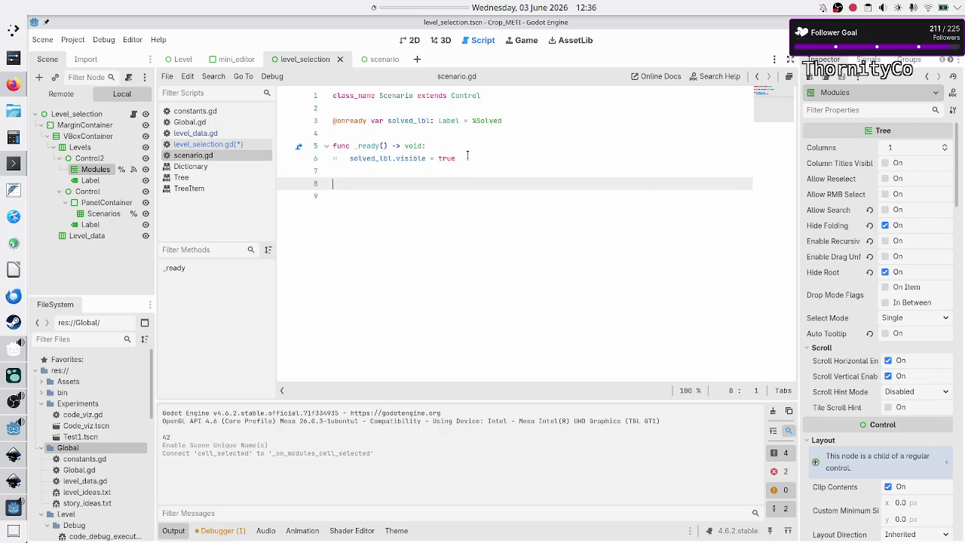
{"action": "key", "text": "F5"}
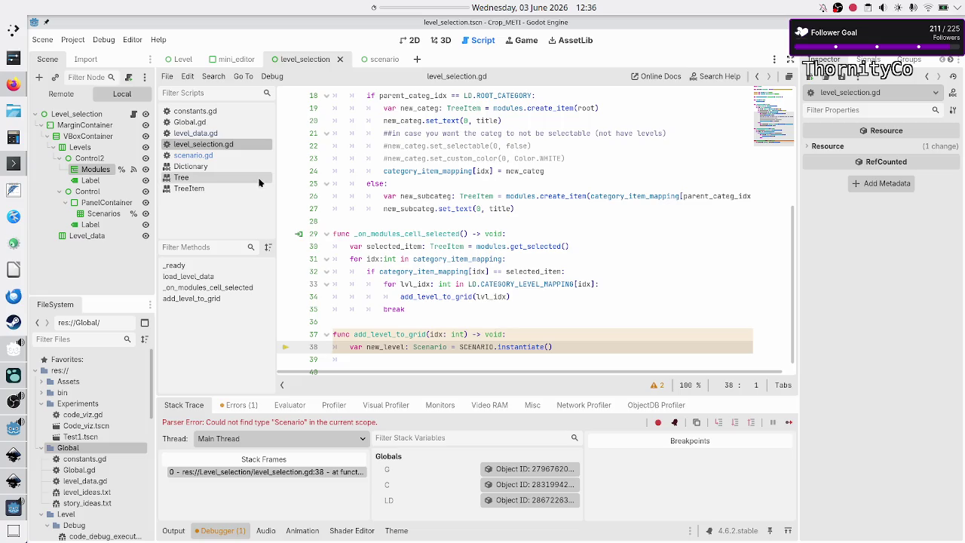
{"action": "left_click", "coordinate": [211, 156]}
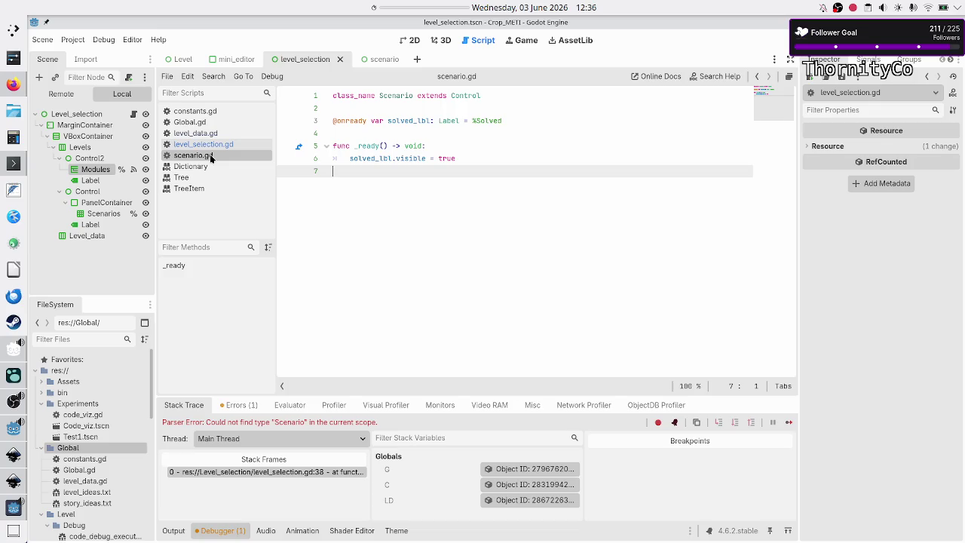
{"action": "left_click", "coordinate": [220, 147]}
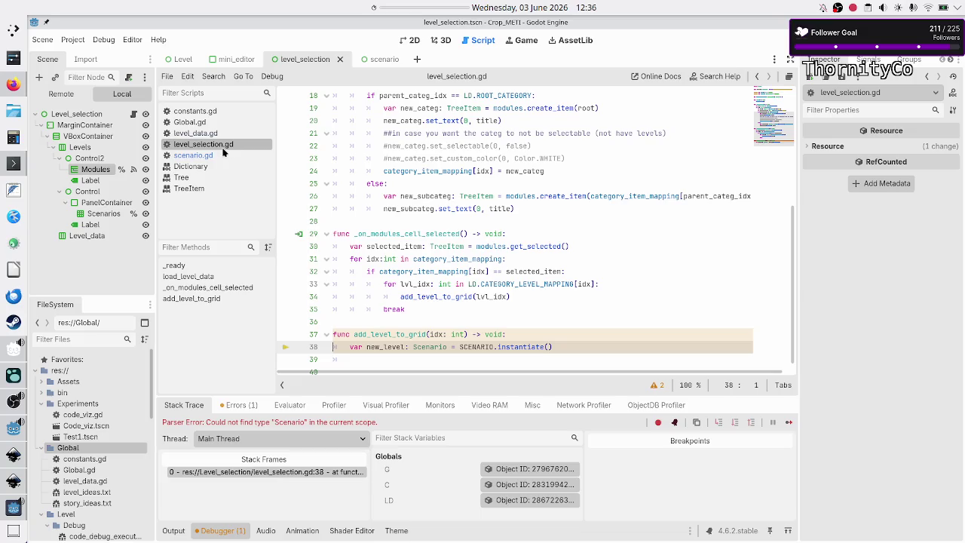
{"action": "scroll", "coordinate": [451, 123], "scroll_direction": "up", "scroll_amount": 5}
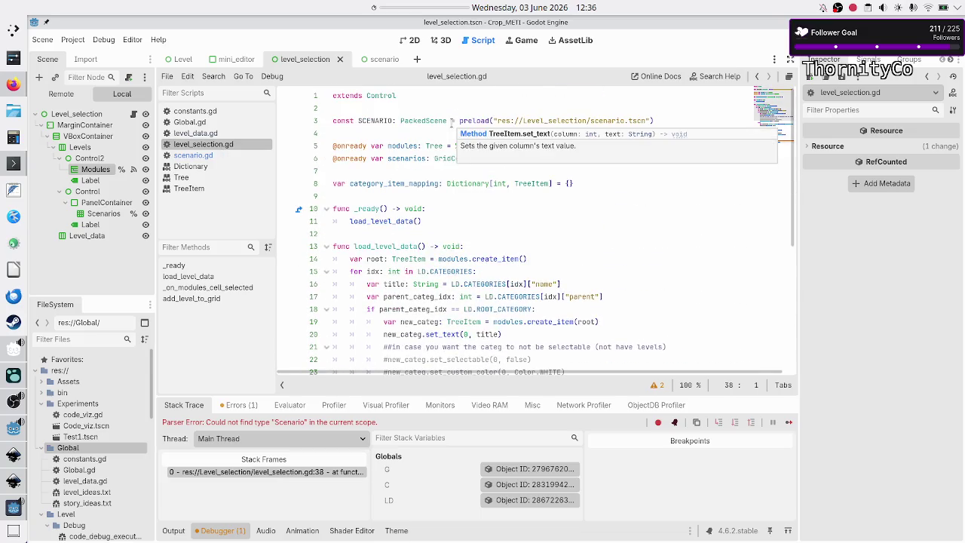
Step: Rename the constant to SCENARIO_TSCN, use SCENARIO_TSCN.instantiate(), trim blank lines, and save
{"action": "left_click", "coordinate": [391, 121]}
{"action": "type", "text": "_TSCN"}
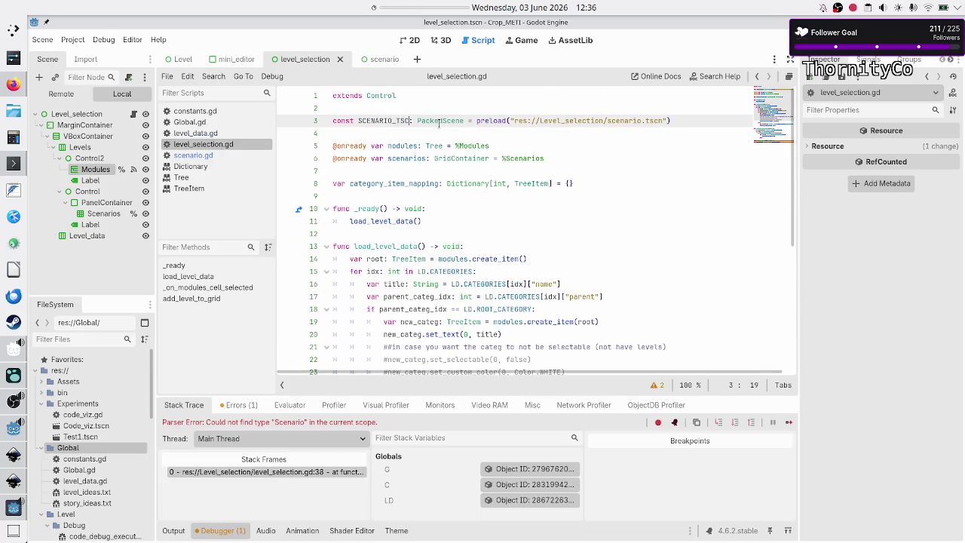
{"action": "key", "text": "Down"}
{"action": "key", "text": "Down"}
{"action": "key", "text": "Down"}
{"action": "key", "text": "Down"}
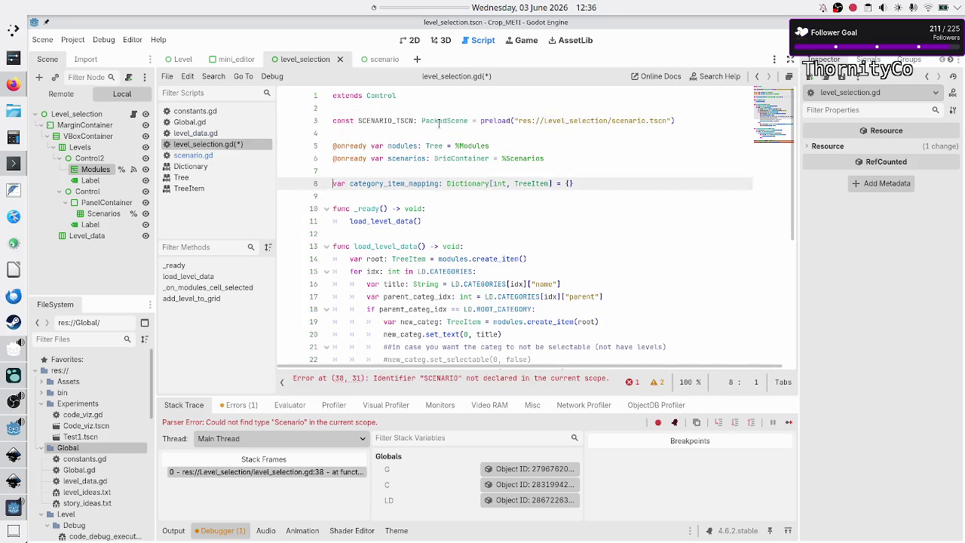
{"action": "key", "text": "Up"}
{"action": "key", "text": "Up"}
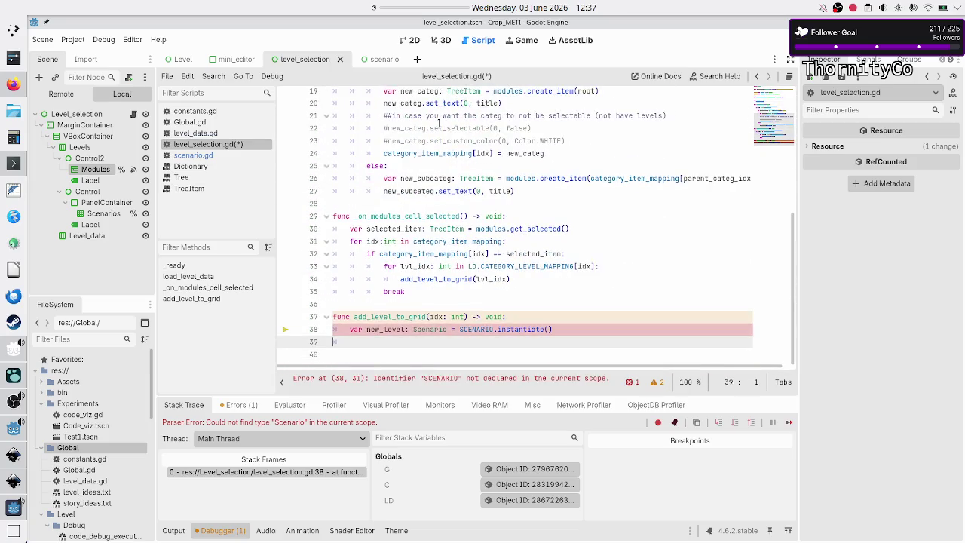
{"action": "key", "text": "End"}
{"action": "type", "text": "_"}
{"action": "key", "text": "Return"}
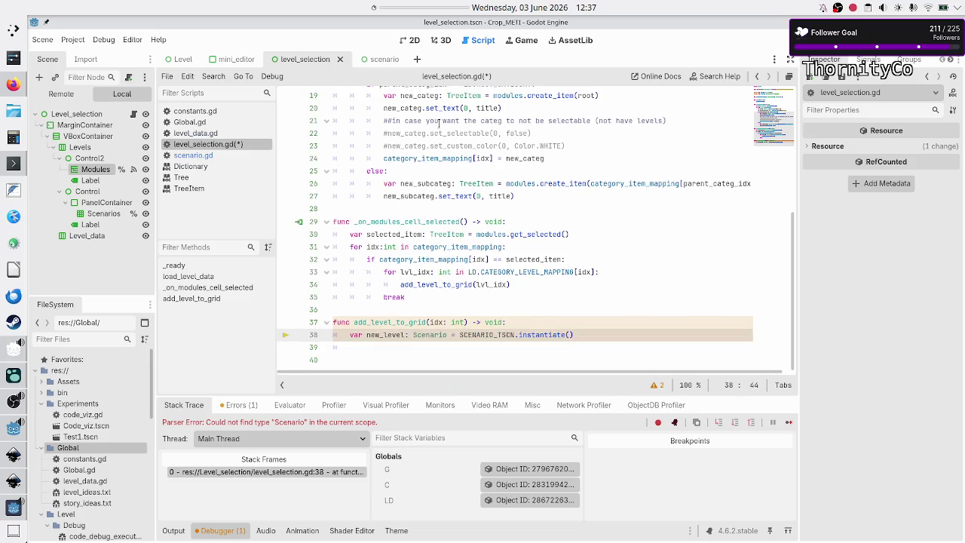
{"action": "key", "text": "Down"}
{"action": "key", "text": "Down"}
{"action": "key", "text": "BackSpace"}
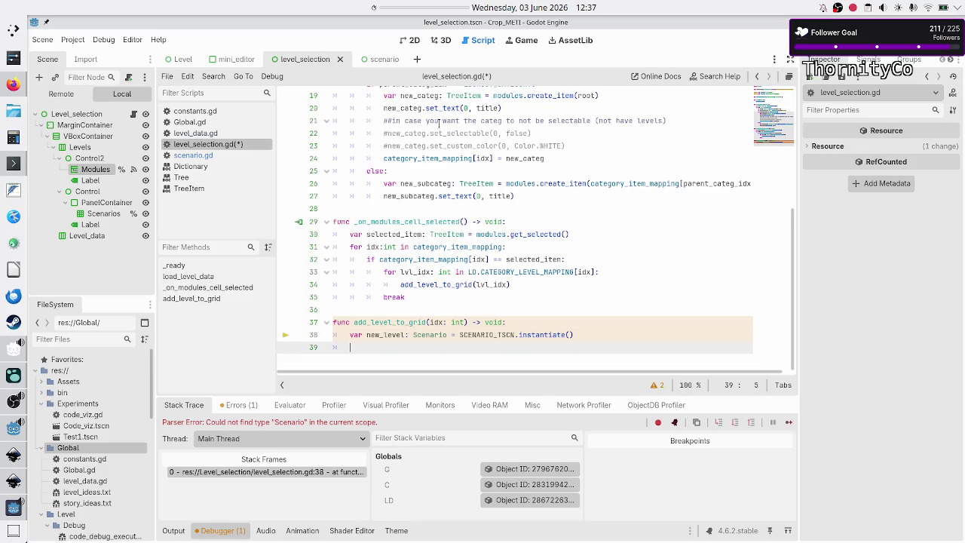
{"action": "key", "text": "BackSpace"}
{"action": "key", "text": "ctrl+s"}
Step: Open the scenario scene, collapse the debugger, and select its Button node
{"action": "left_click", "coordinate": [380, 59]}
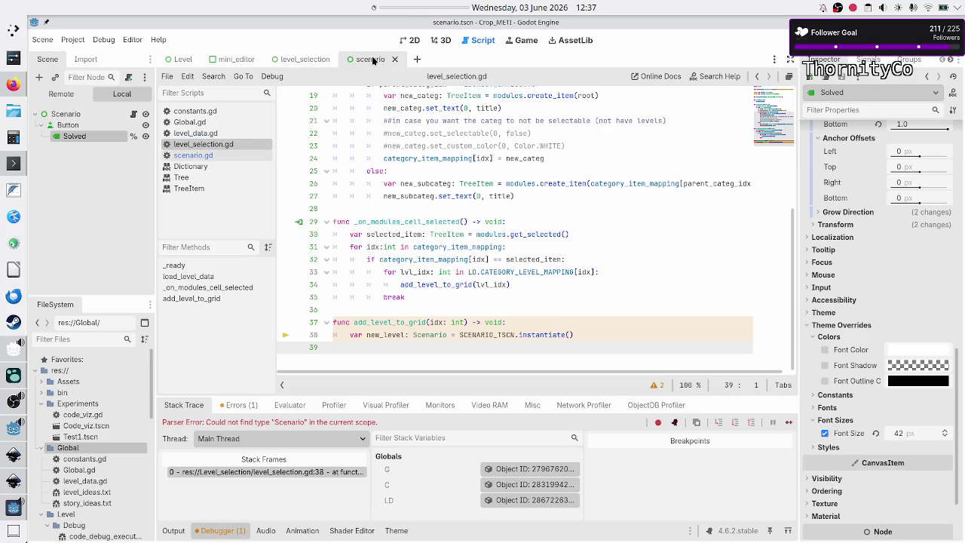
{"action": "left_click", "coordinate": [411, 40]}
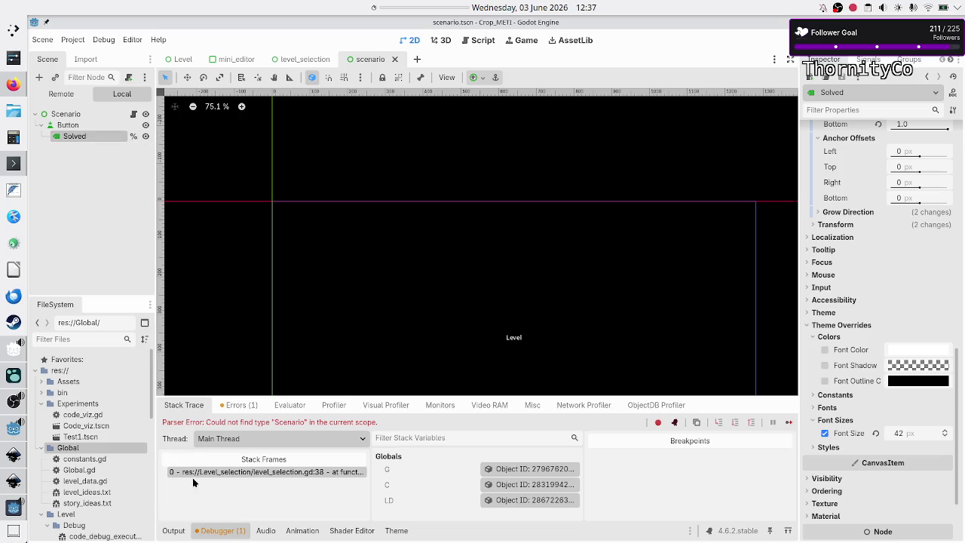
{"action": "left_click", "coordinate": [204, 533]}
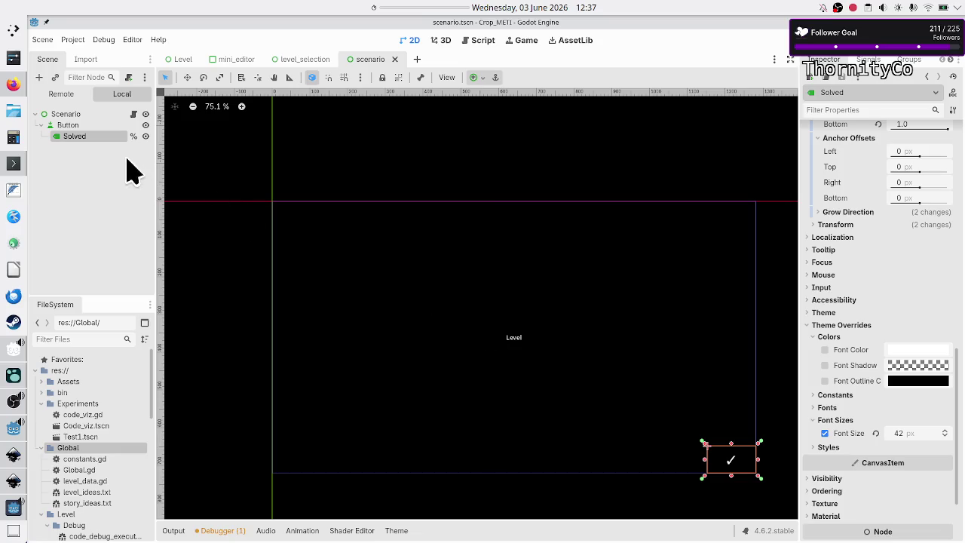
{"action": "left_click", "coordinate": [79, 125]}
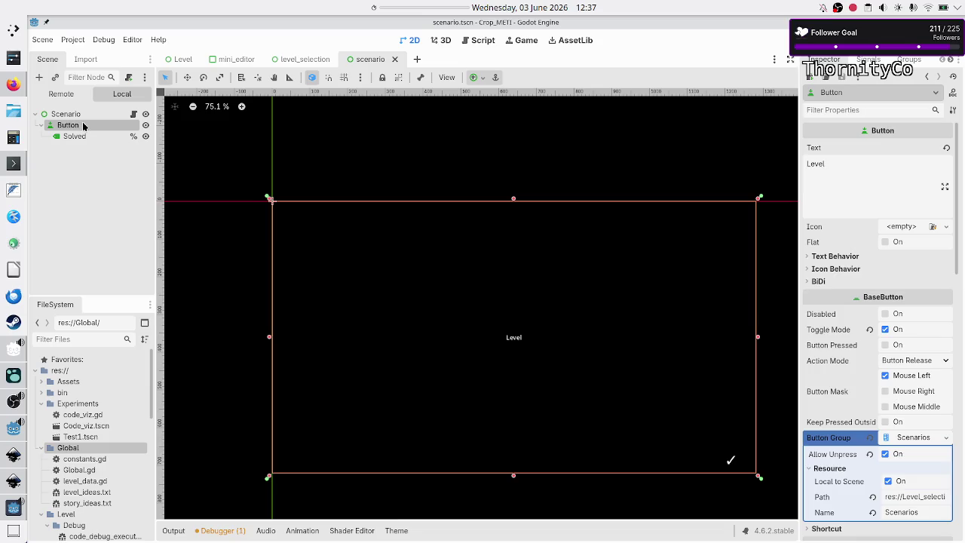
{"action": "left_click", "coordinate": [95, 162]}
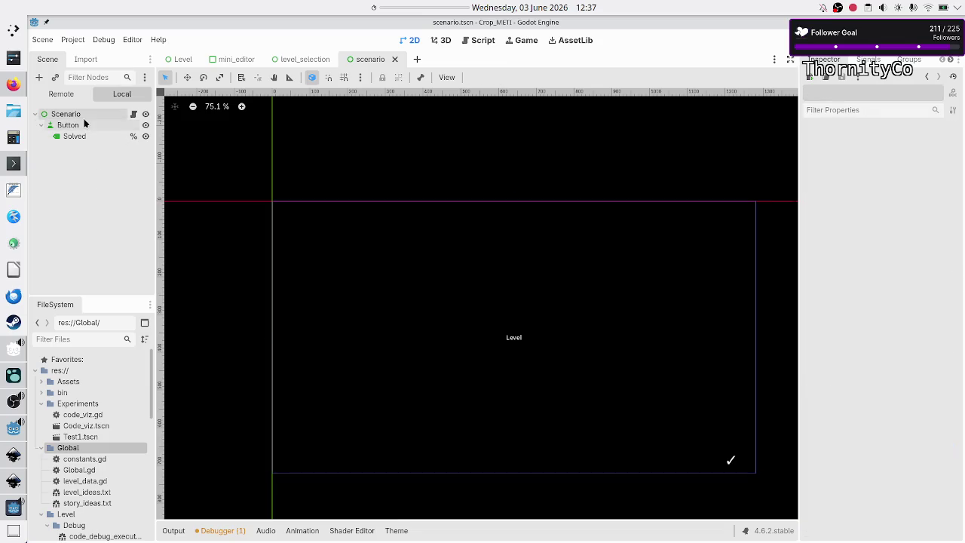
Step: Rename Button to Name, set it as a unique name, and open scenario.gd
{"action": "double_click", "coordinate": [84, 126]}
{"action": "type", "text": "Name"}
{"action": "key", "text": "Return"}
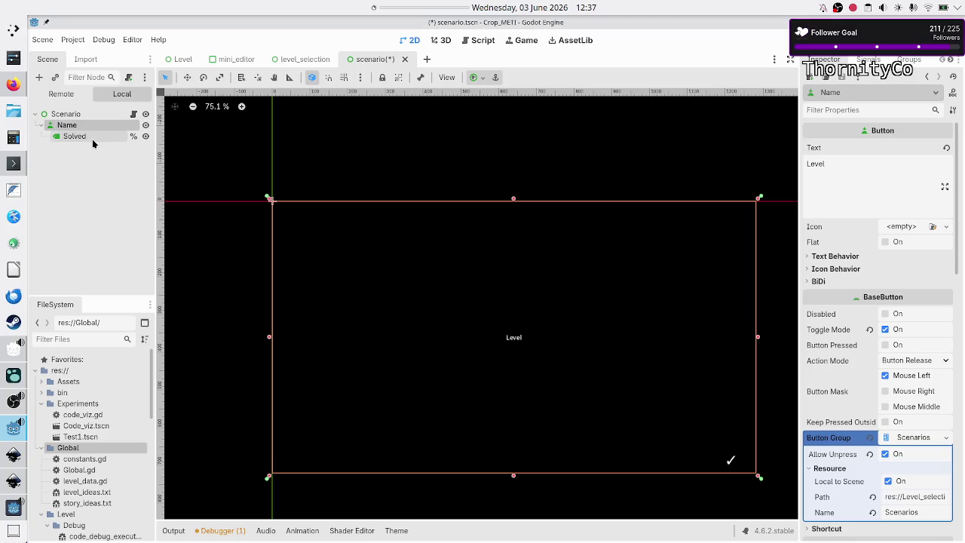
{"action": "right_click", "coordinate": [101, 127]}
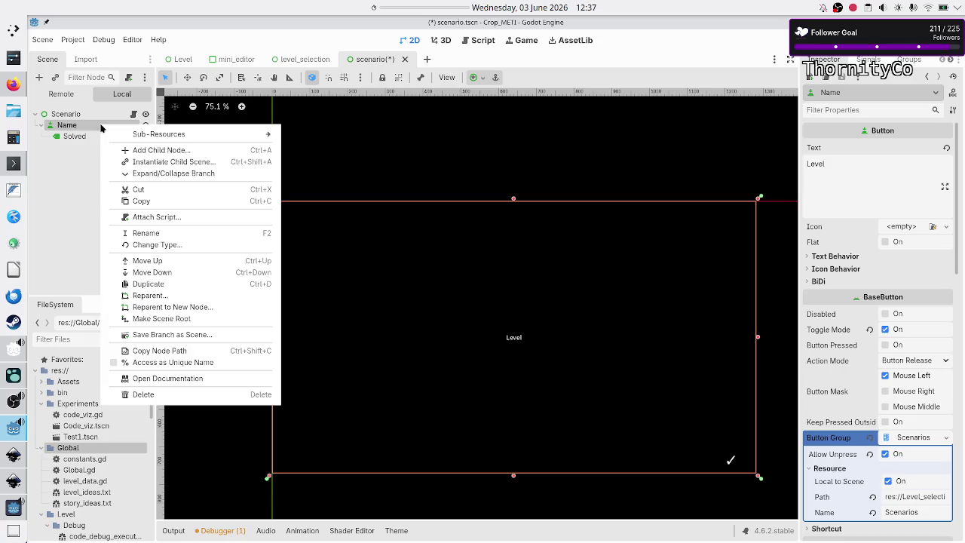
{"action": "left_click", "coordinate": [162, 368]}
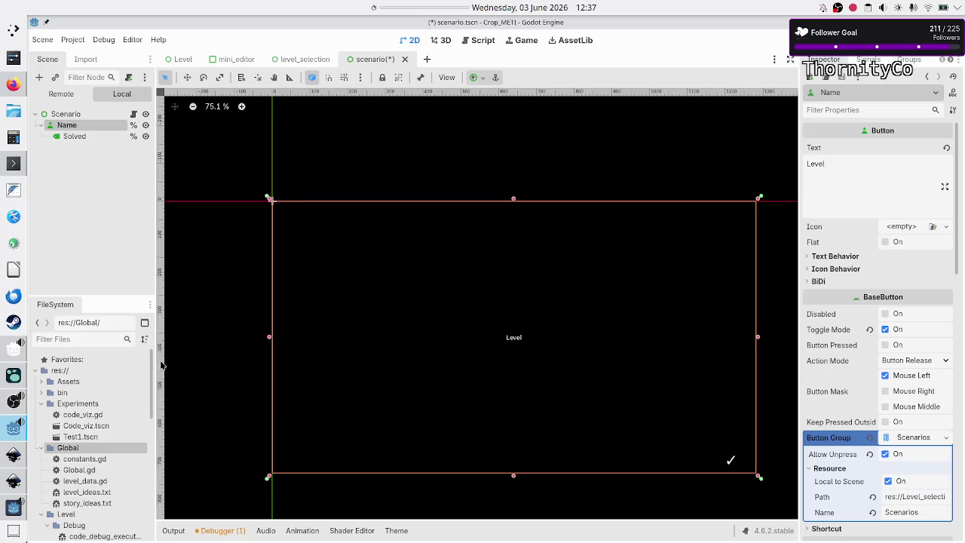
{"action": "left_click", "coordinate": [135, 113]}
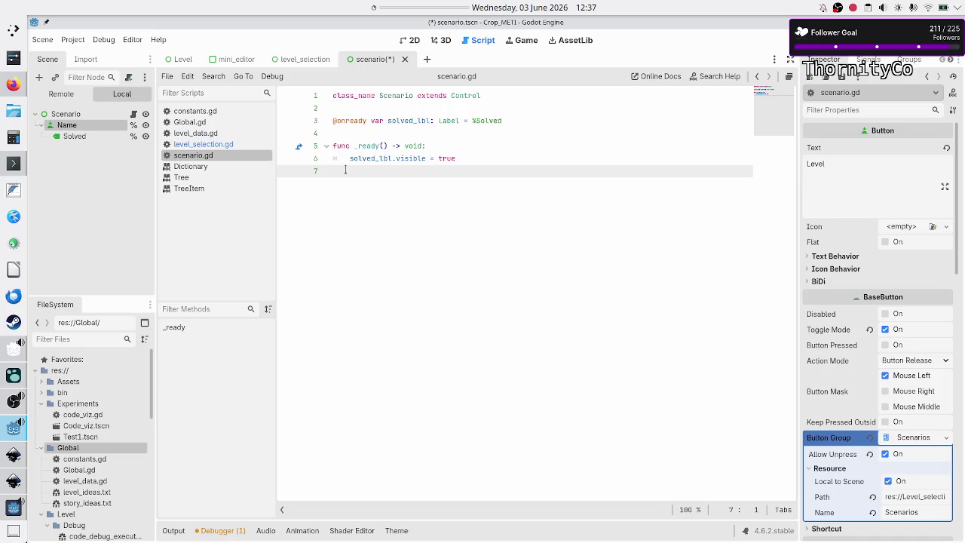
{"action": "left_click", "coordinate": [526, 120]}
{"action": "key", "text": "Up"}
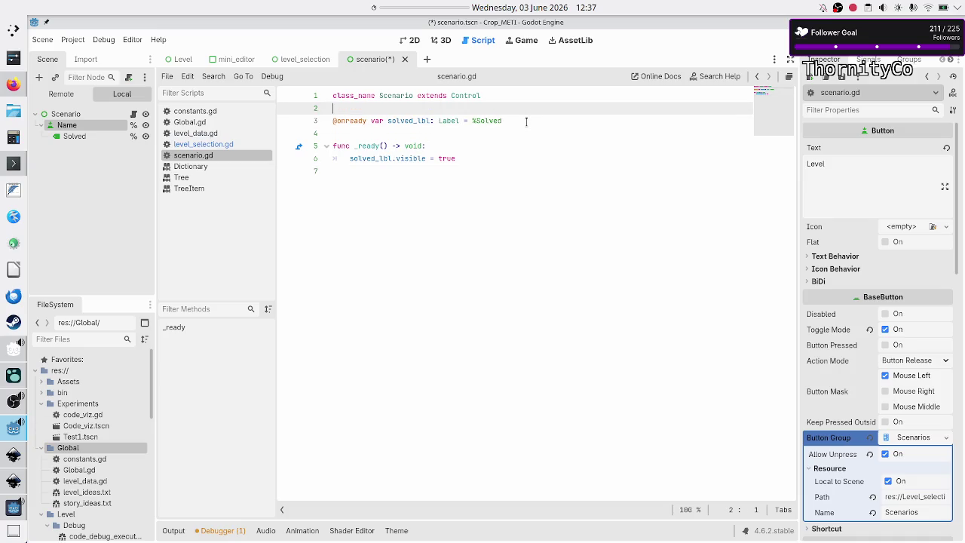
{"action": "key", "text": "Return"}
{"action": "type", "text": "@onread"}
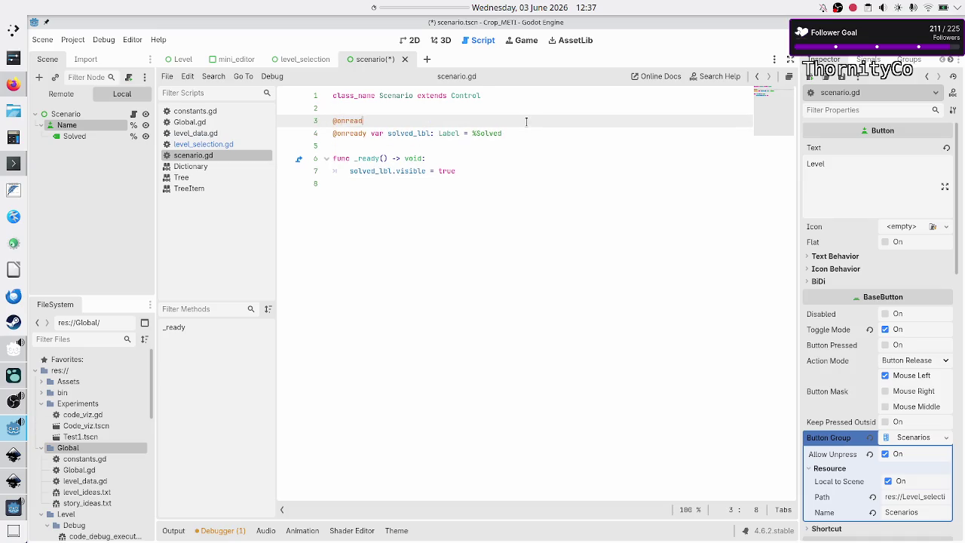
{"action": "type", "text": "y varname_bt"}
{"action": "type", "text": "n_"}
{"action": "type", "text": " Button "}
{"action": "type", "text": "= "}
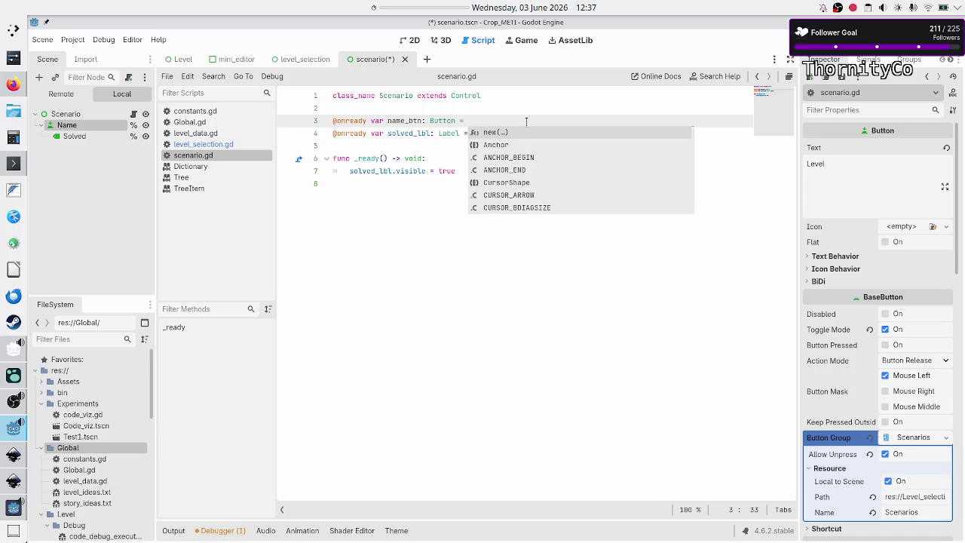
{"action": "type", "text": "%Name"}
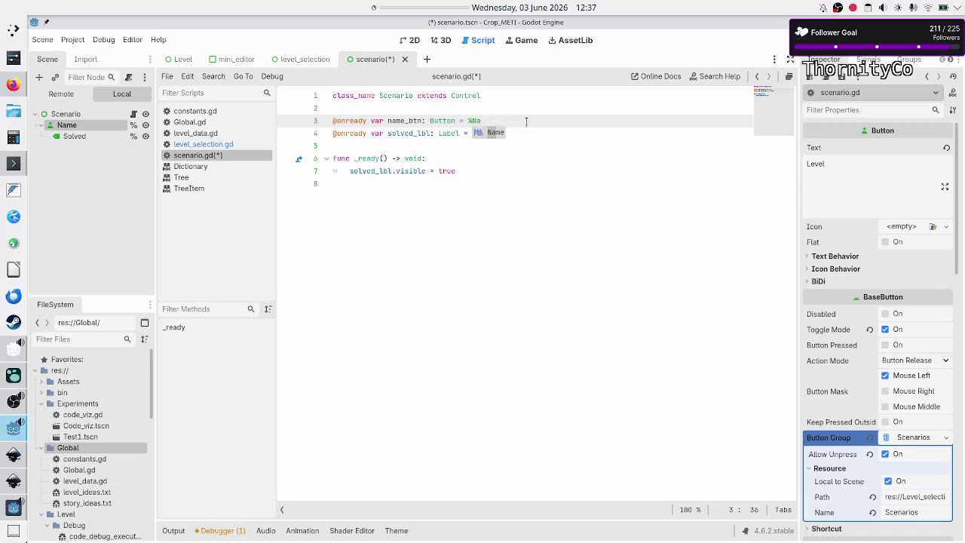
Step: Add a new line after _ready and begin a func declaration
{"action": "key", "text": "Down"}
{"action": "key", "text": "Down"}
{"action": "key", "text": "Down"}
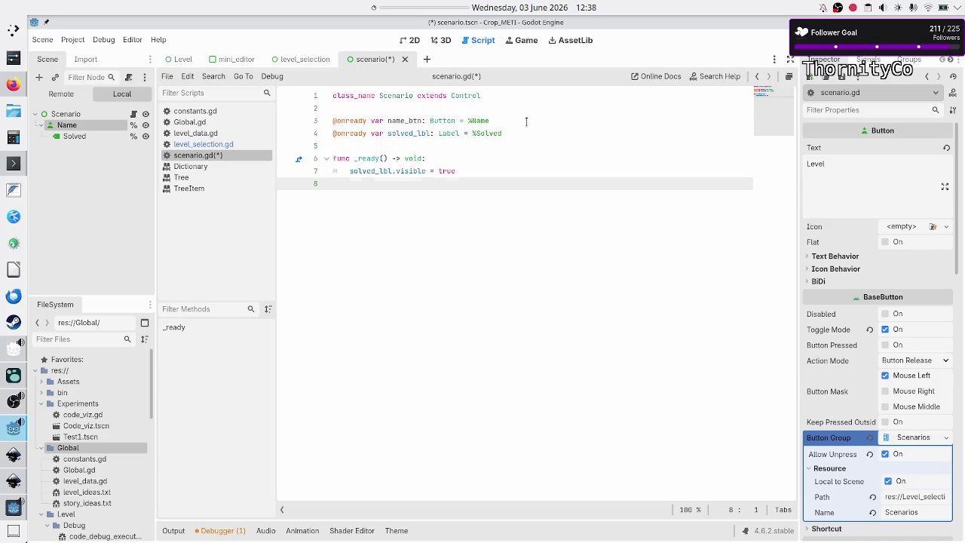
{"action": "key", "text": "Return"}
{"action": "type", "text": "func set"}
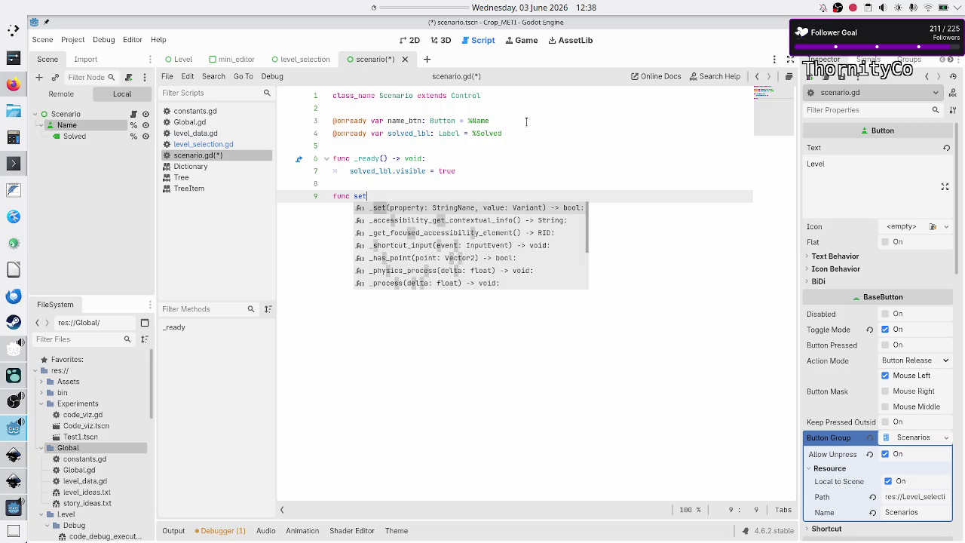
{"action": "key", "text": "BackSpace"}
{"action": "key", "text": "BackSpace"}
{"action": "key", "text": "BackSpace"}
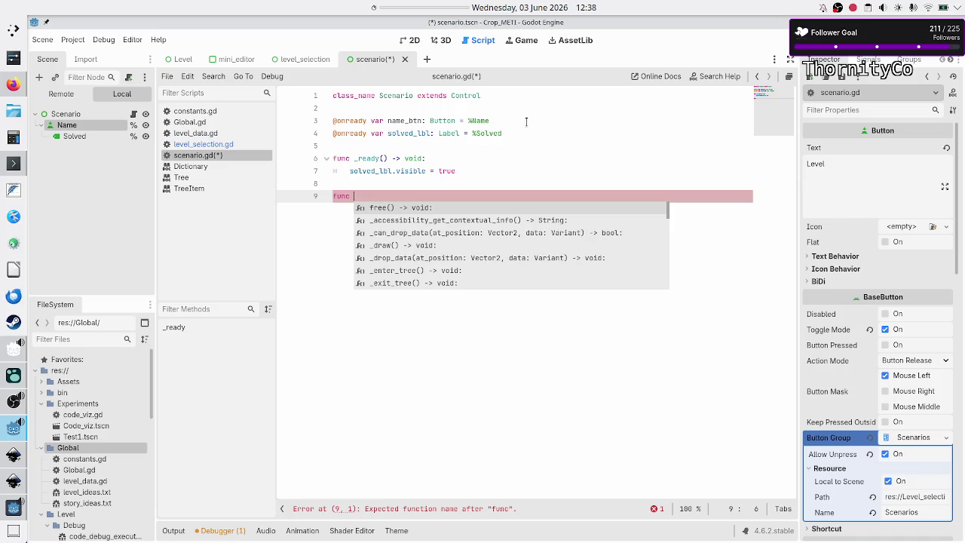
Step: Write a 'func set_solved' declaration below _ready in scenario.gd
{"action": "type", "text": "mark"}
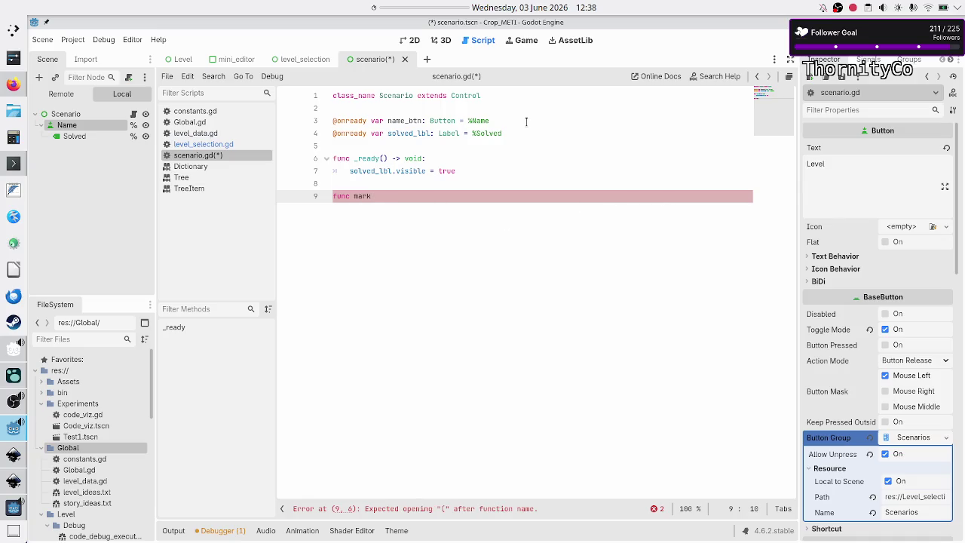
{"action": "key", "text": "BackSpace"}
{"action": "key", "text": "BackSpace"}
{"action": "key", "text": "BackSpace"}
{"action": "key", "text": "BackSpace"}
{"action": "type", "text": "set"}
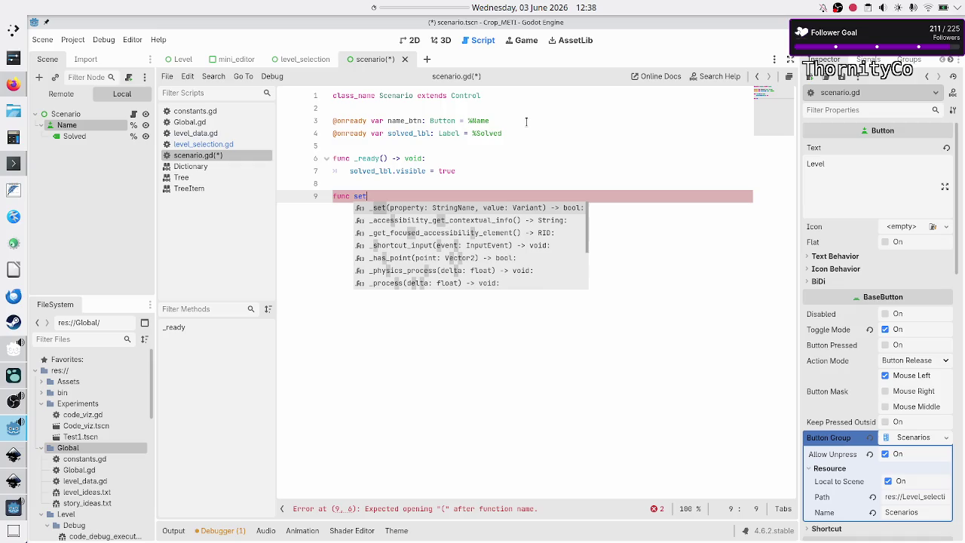
{"action": "type", "text": "_"}
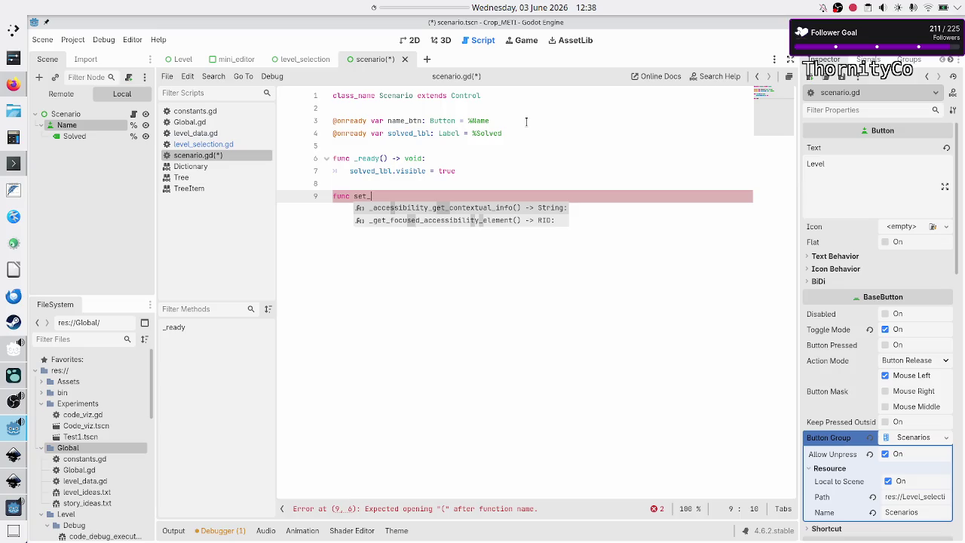
{"action": "type", "text": "solved"}
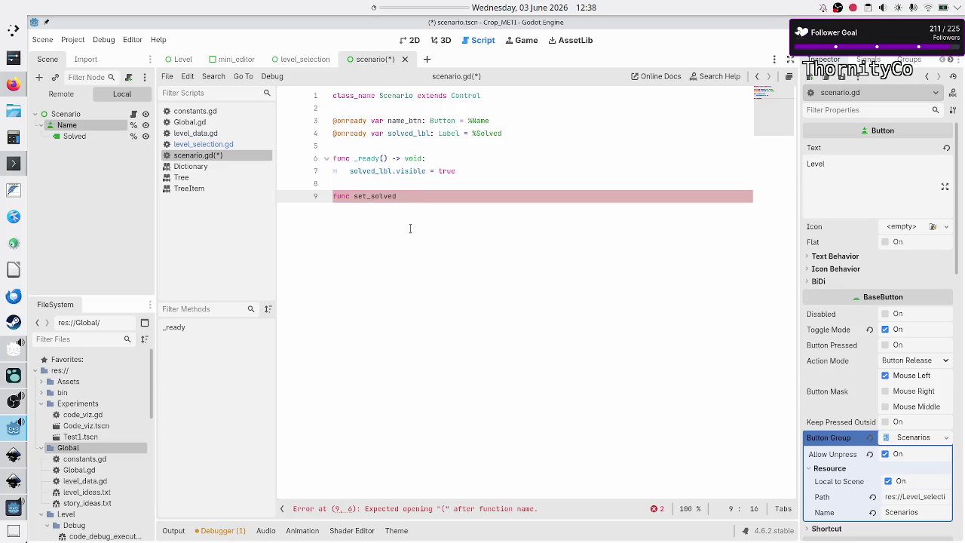
Step: Comment out the set_solved stub with Ctrl+K and leave an empty line above it
{"action": "key", "text": "Up"}
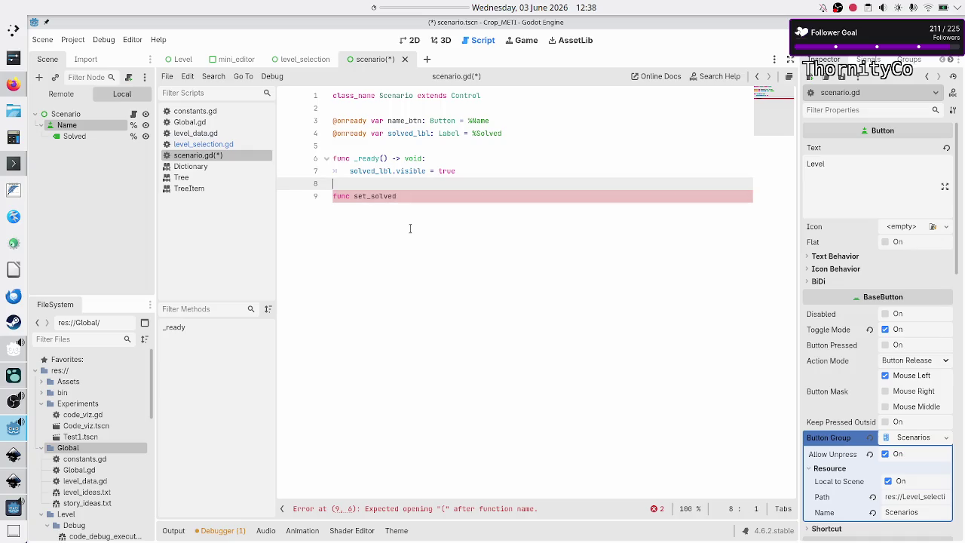
{"action": "key", "text": "Down"}
{"action": "key", "text": "ctrl+k"}
{"action": "key", "text": "Up"}
{"action": "key", "text": "Return"}
{"action": "key", "text": "Return"}
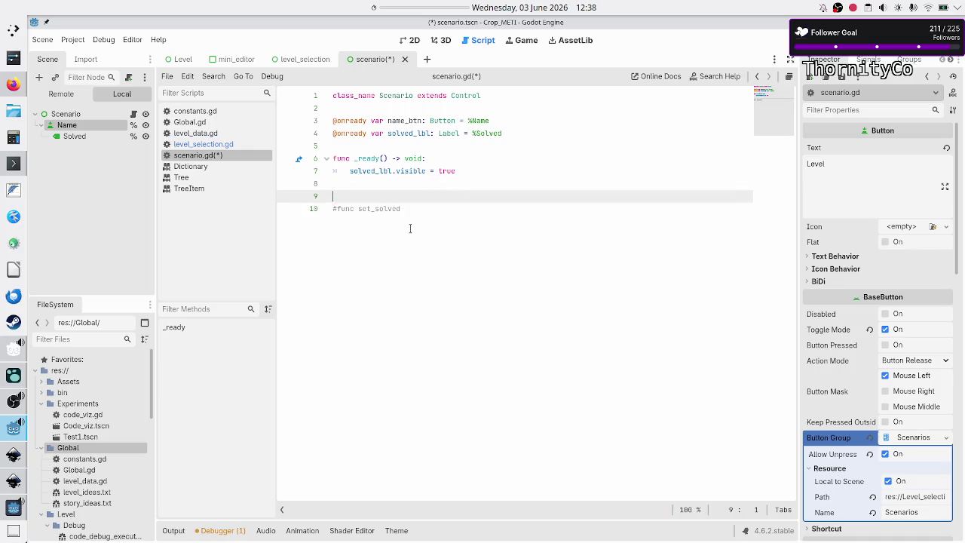
Step: Write func set_name(lvl_name: String) -> void: with the body name_btn.text = lvl_name
{"action": "key", "text": "Up"}
{"action": "type", "text": "func "}
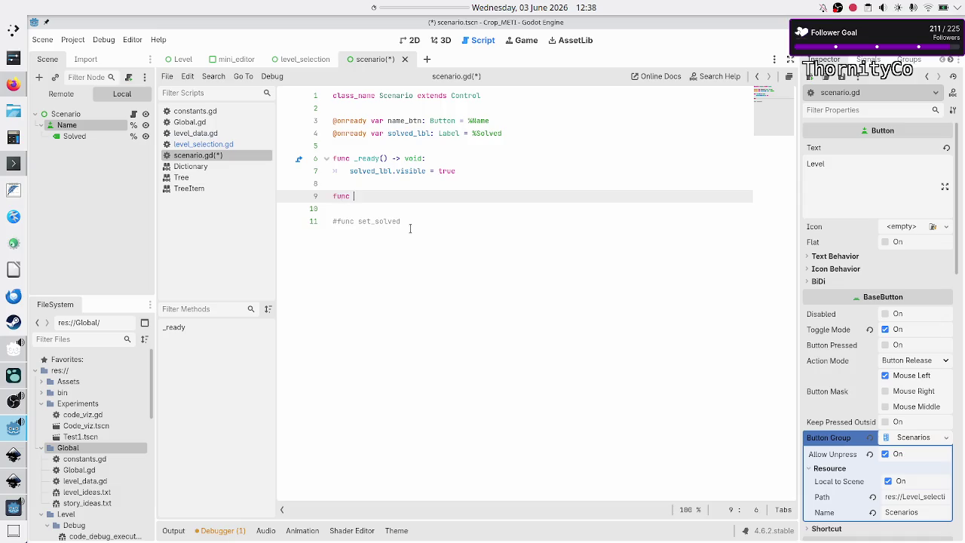
{"action": "type", "text": "set_name"}
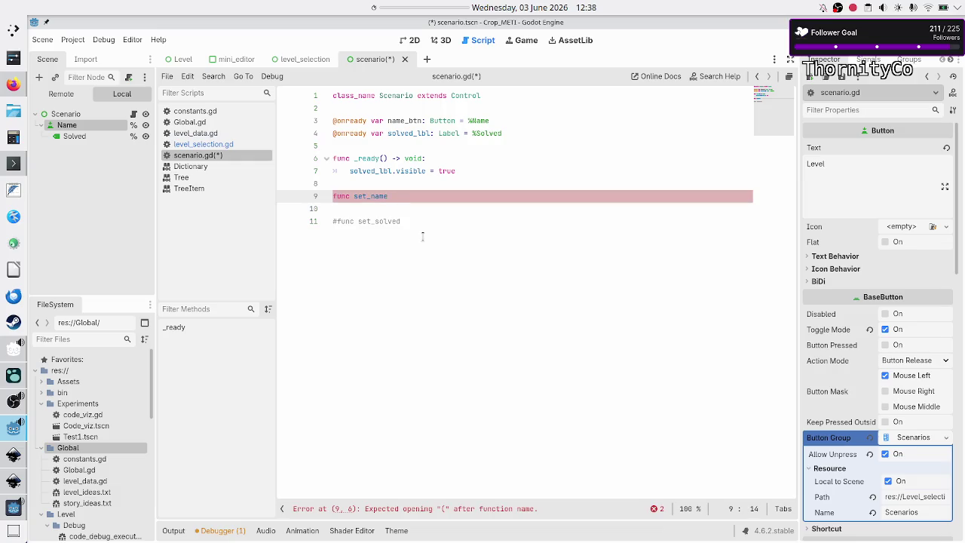
{"action": "type", "text": "("}
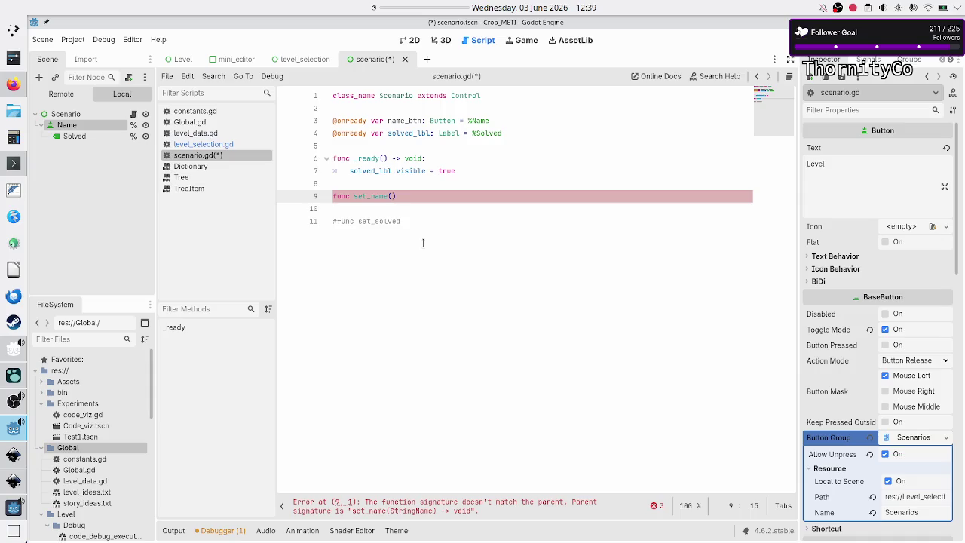
{"action": "type", "text": "lvl_nae"}
{"action": "key", "text": "BackSpace"}
{"action": "type", "text": "me: String) -> void:"}
{"action": "key", "text": "Return"}
{"action": "type", "text": "name_btn"}
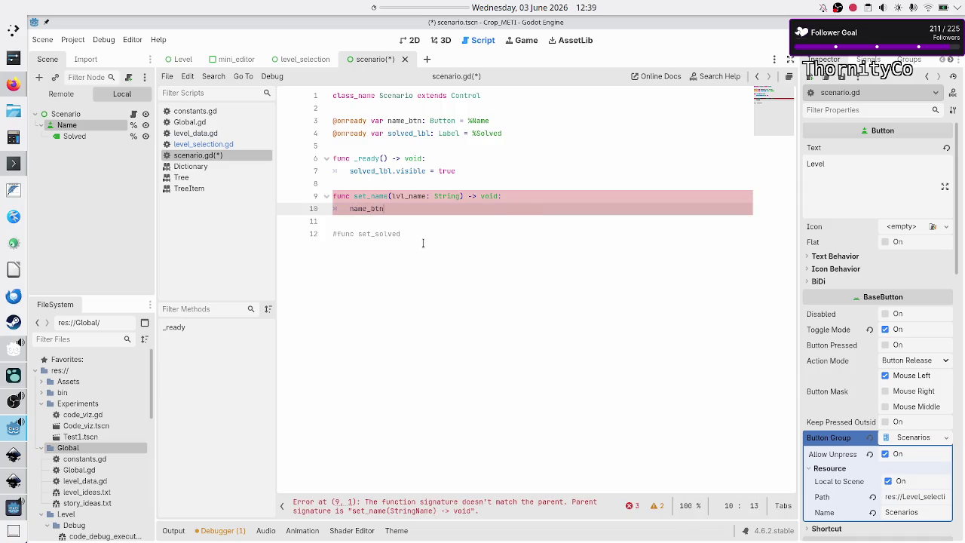
{"action": "type", "text": ".text "}
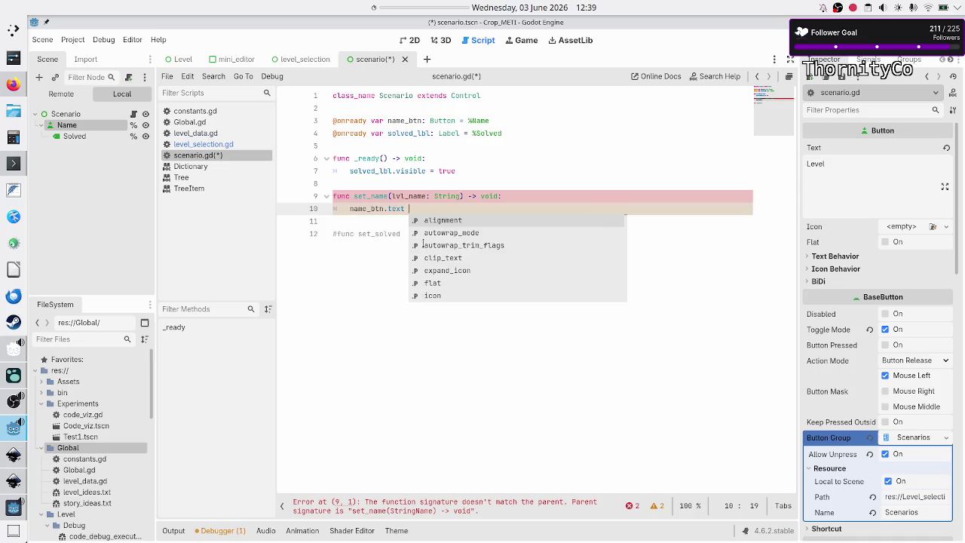
{"action": "type", "text": "="}
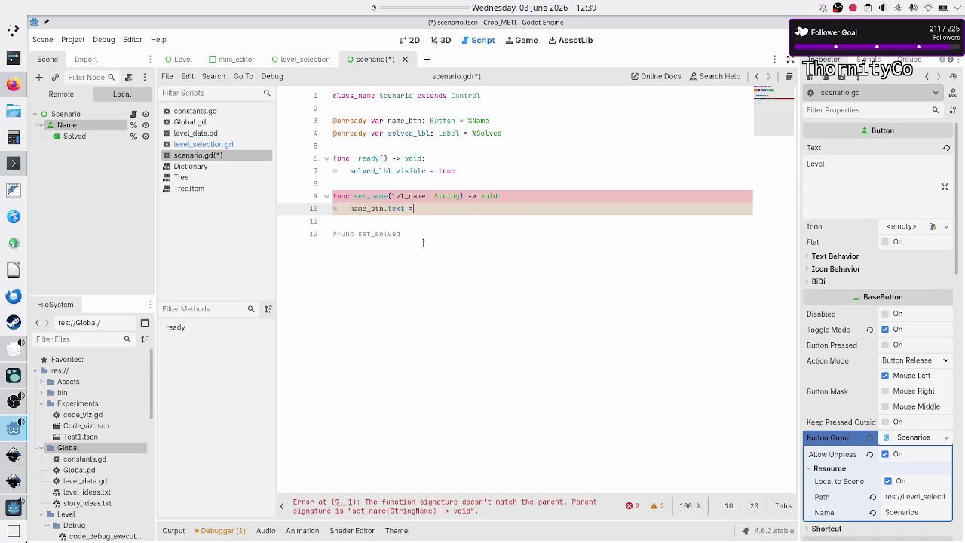
{"action": "type", "text": " lvl_name"}
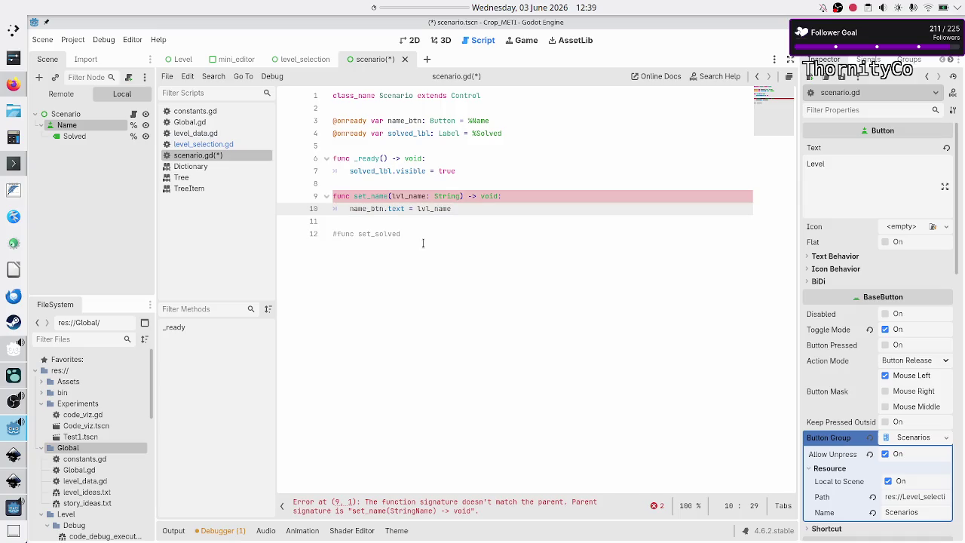
Step: Rename the function from set_name to set_lvl_name
{"action": "key", "text": "Up"}
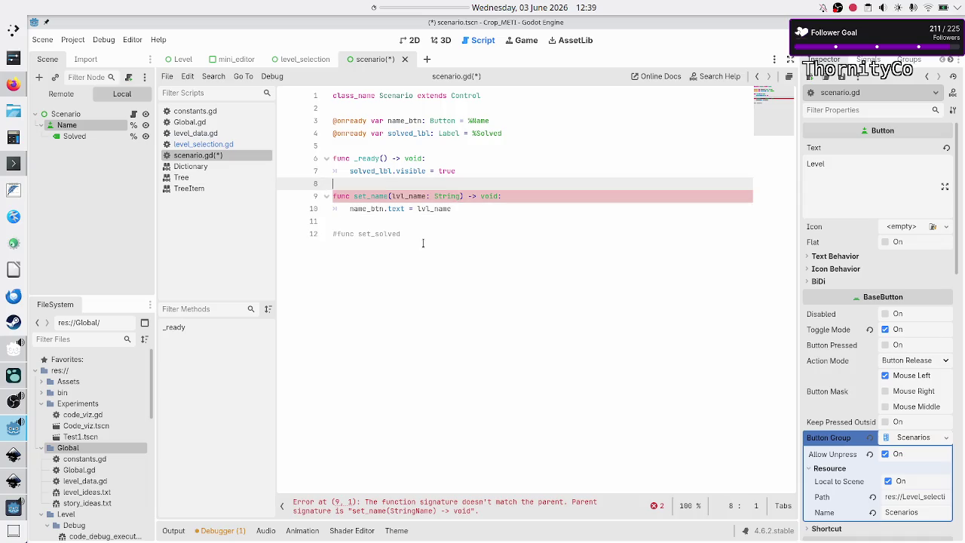
{"action": "key", "text": "Home"}
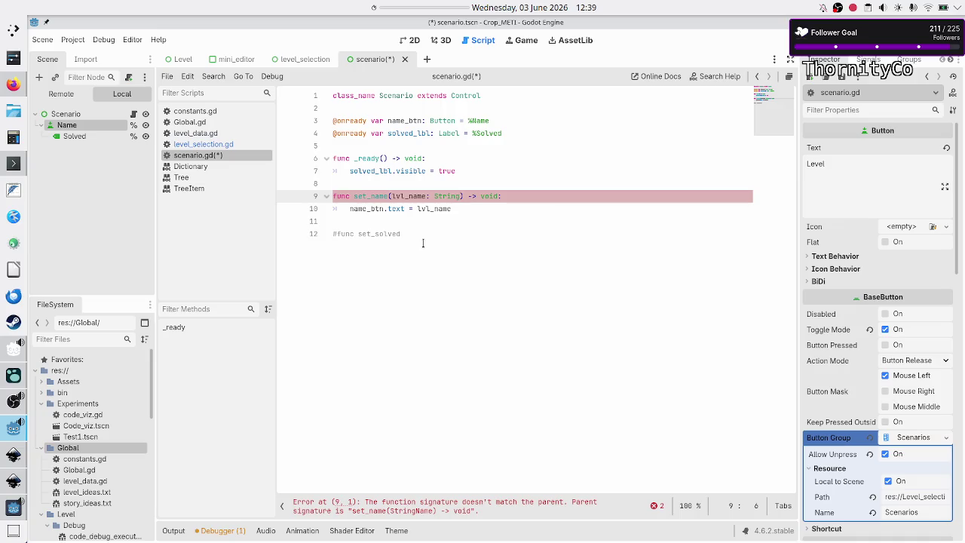
{"action": "key", "text": "Right"}
{"action": "key", "text": "Right"}
{"action": "key", "text": "Right"}
{"action": "key", "text": "BackSpace"}
{"action": "key", "text": "BackSpace"}
{"action": "key", "text": "BackSpace"}
{"action": "type", "text": "lvl_name"}
{"action": "key", "text": "Down"}
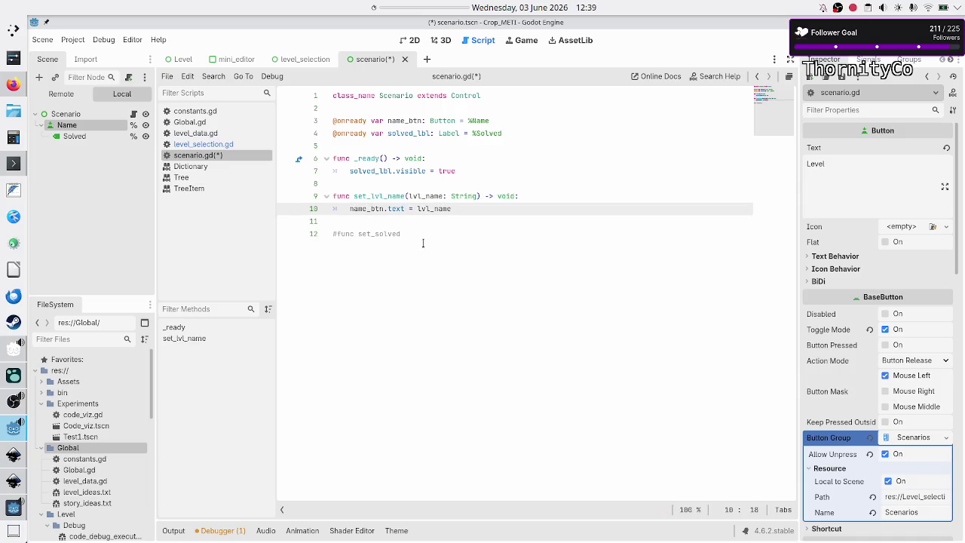
Step: Add a set_lvl_name("") call as the first line of _ready, using autocomplete
{"action": "key", "text": "Up"}
{"action": "key", "text": "Up"}
{"action": "key", "text": "Up"}
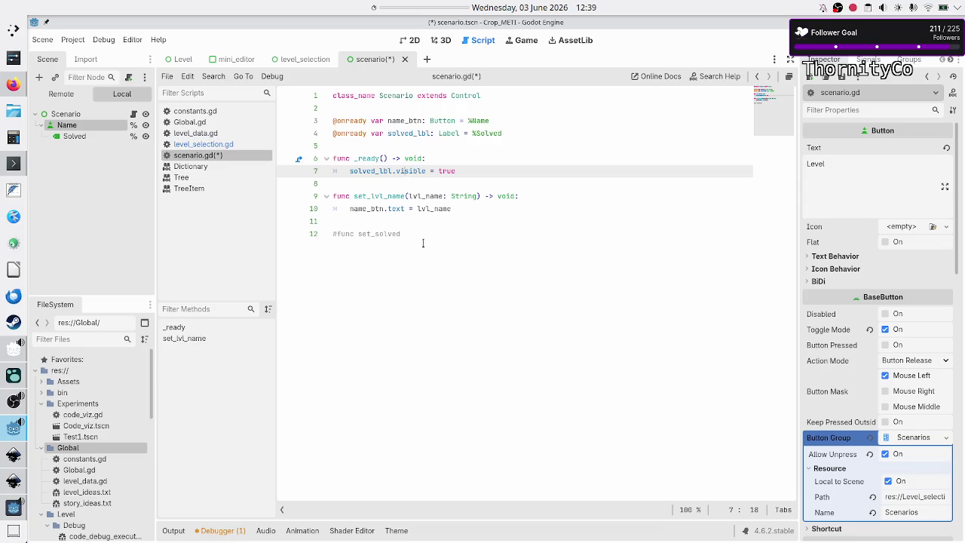
{"action": "key", "text": "Up"}
{"action": "key", "text": "Up"}
{"action": "key", "text": "Down"}
{"action": "key", "text": "Down"}
{"action": "key", "text": "Up"}
{"action": "key", "text": "End"}
{"action": "key", "text": "Return"}
{"action": "type", "text": "set_lvl"}
{"action": "key", "text": "Return"}
{"action": "type", "text": "\""}
{"action": "key", "text": "Down"}
{"action": "key", "text": "Home"}
{"action": "key", "text": "Home"}
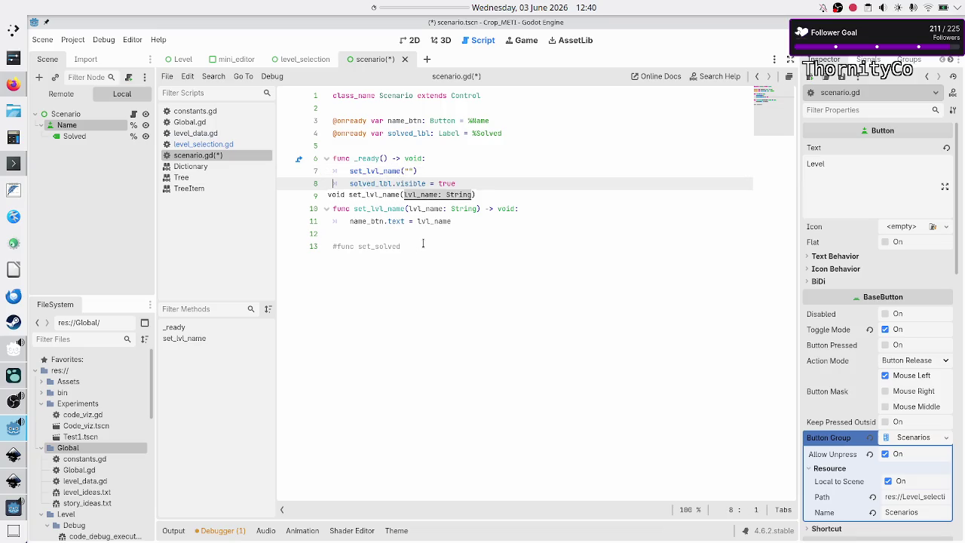
Step: Check the name button's current Text value 'Level' in the Inspector
{"action": "left_click", "coordinate": [840, 194]}
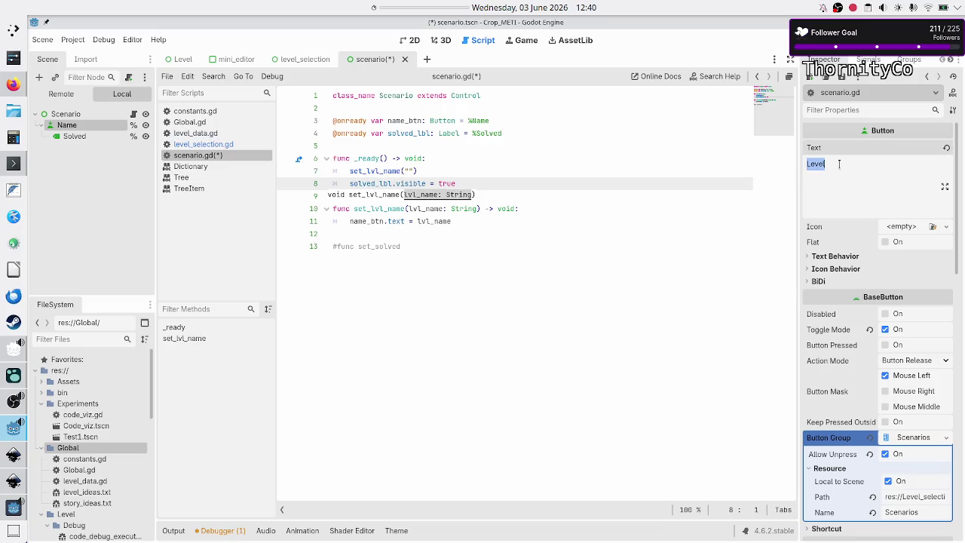
{"action": "left_click", "coordinate": [840, 164]}
{"action": "double_click", "coordinate": [838, 163]}
{"action": "left_click", "coordinate": [838, 163]}
{"action": "double_click", "coordinate": [831, 174]}
Step: Return to the script and select the set_lvl_name function lines
{"action": "left_click", "coordinate": [436, 166]}
{"action": "key", "text": "Down"}
{"action": "key", "text": "Down"}
{"action": "key", "text": "Down"}
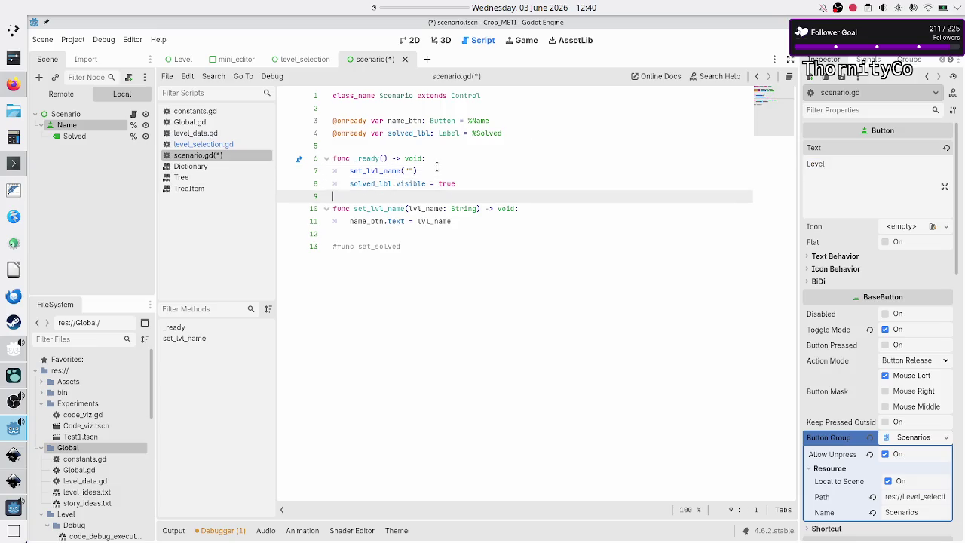
{"action": "key", "text": "Home"}
{"action": "key", "text": "shift+Down"}
{"action": "key", "text": "shift+End"}
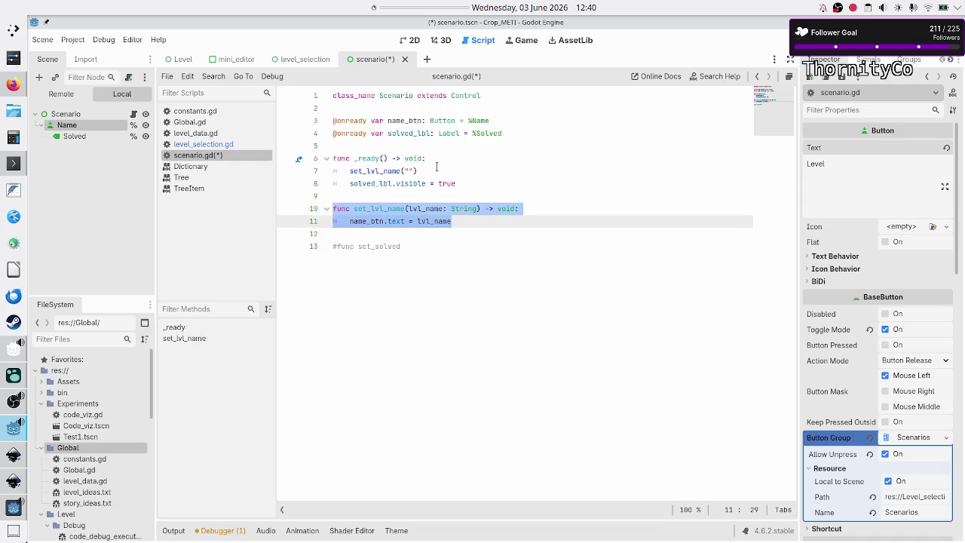
{"action": "key", "text": "Down"}
{"action": "key", "text": "Down"}
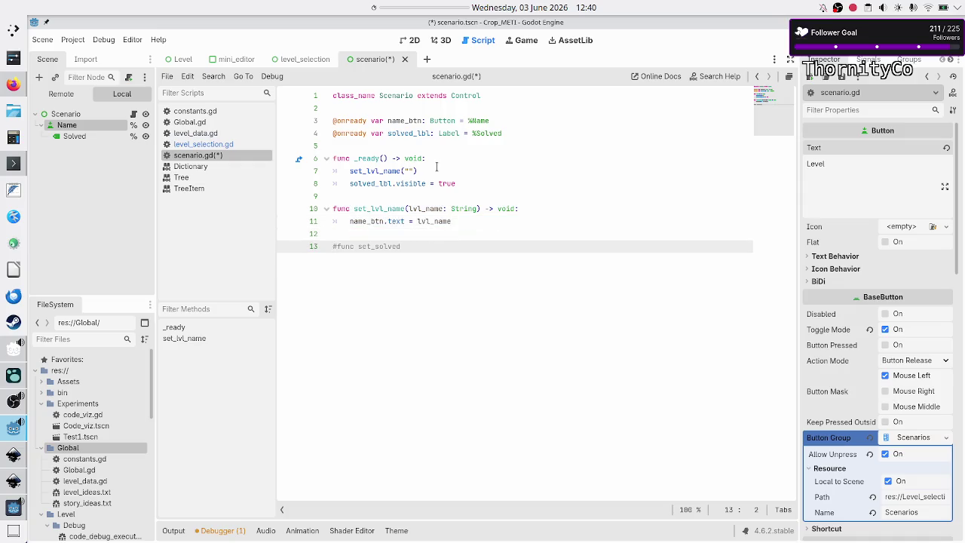
Step: Rename the Solved label node to Status in the scene tree
{"action": "left_click", "coordinate": [80, 140]}
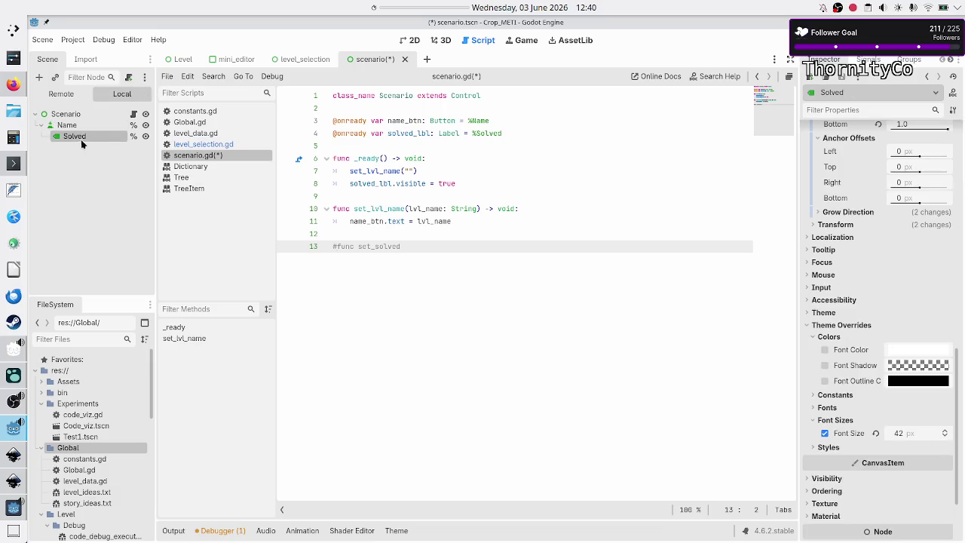
{"action": "right_click", "coordinate": [90, 138]}
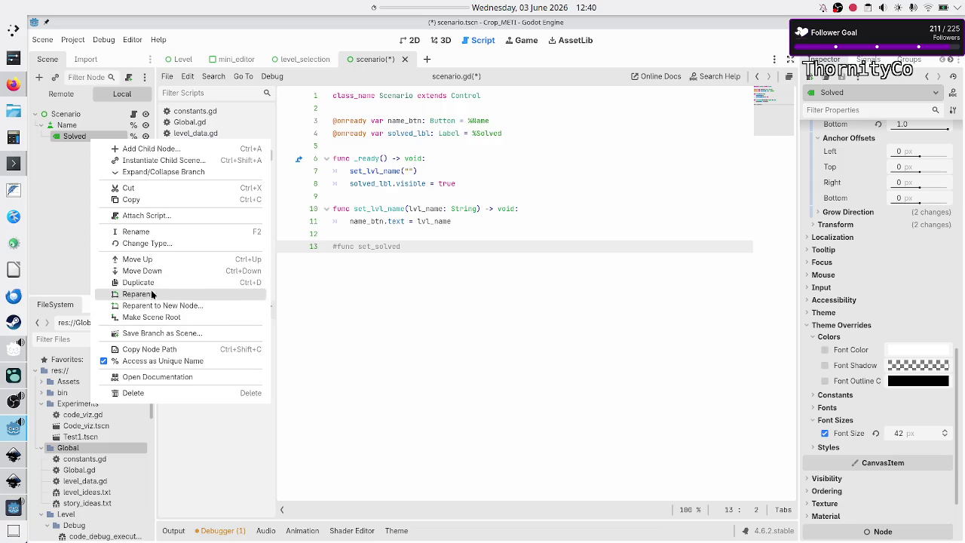
{"action": "left_click", "coordinate": [157, 232]}
{"action": "type", "text": "Status"}
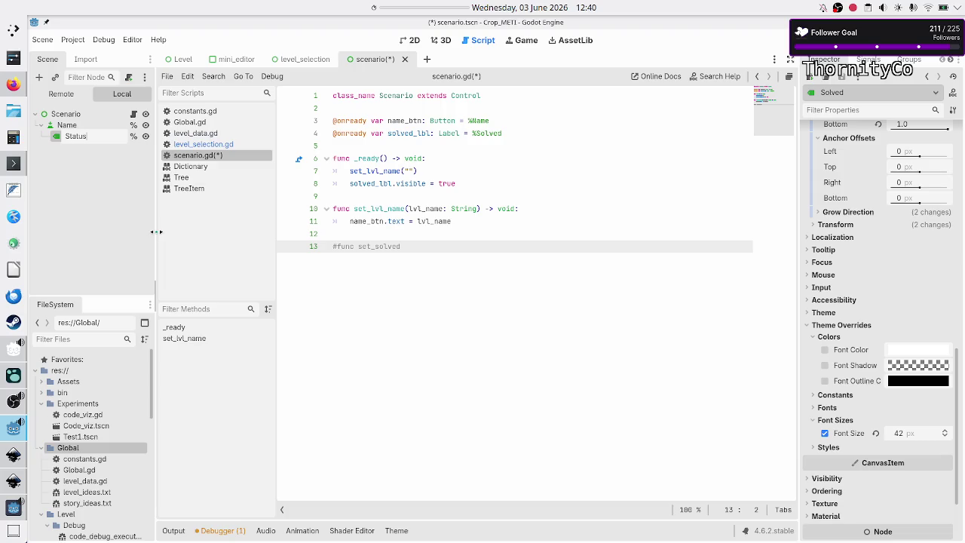
{"action": "key", "text": "Return"}
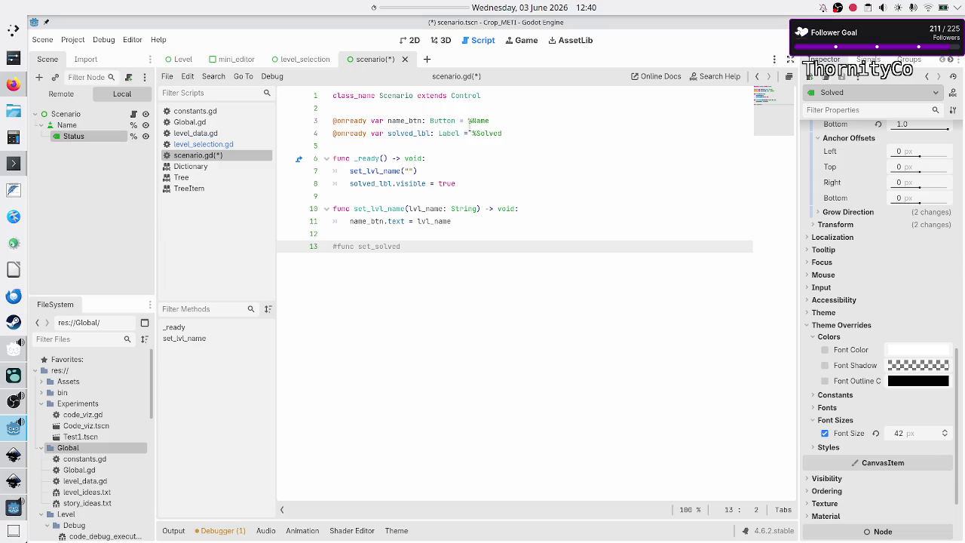
Step: Change %Solved to %Status and rename solved_lbl to status_lbl in both script lines
{"action": "double_click", "coordinate": [488, 134]}
{"action": "type", "text": "Status"}
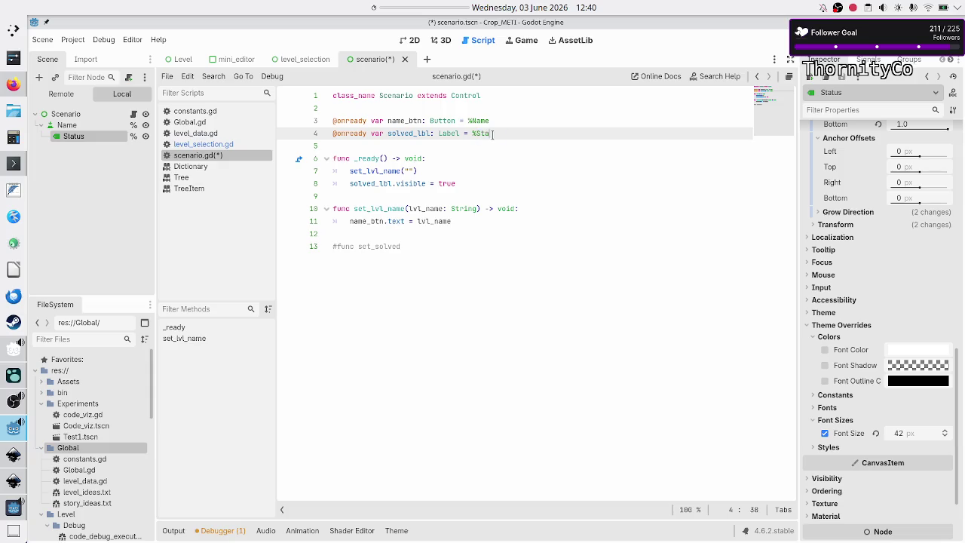
{"action": "key", "text": "ctrl+Left"}
{"action": "key", "text": "ctrl+Left"}
{"action": "key", "text": "ctrl+Left"}
{"action": "key", "text": "BackSpace"}
{"action": "key", "text": "BackSpace"}
{"action": "key", "text": "BackSpace"}
{"action": "type", "text": "status"}
{"action": "key", "text": "Down"}
{"action": "key", "text": "Down"}
{"action": "key", "text": "Down"}
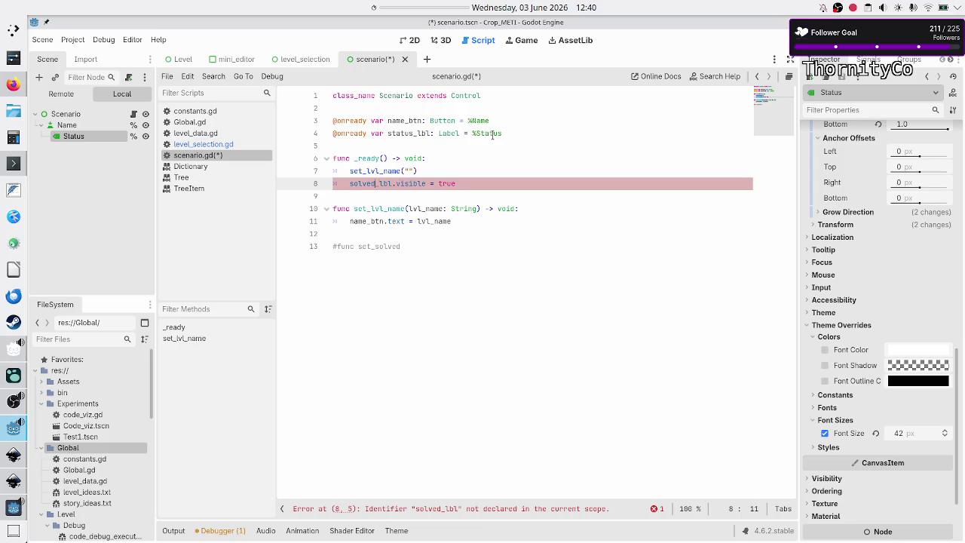
{"action": "key", "text": "BackSpace"}
{"action": "key", "text": "BackSpace"}
{"action": "key", "text": "BackSpace"}
{"action": "type", "text": "status"}
{"action": "key", "text": "Escape"}
{"action": "key", "text": "Down"}
{"action": "key", "text": "Down"}
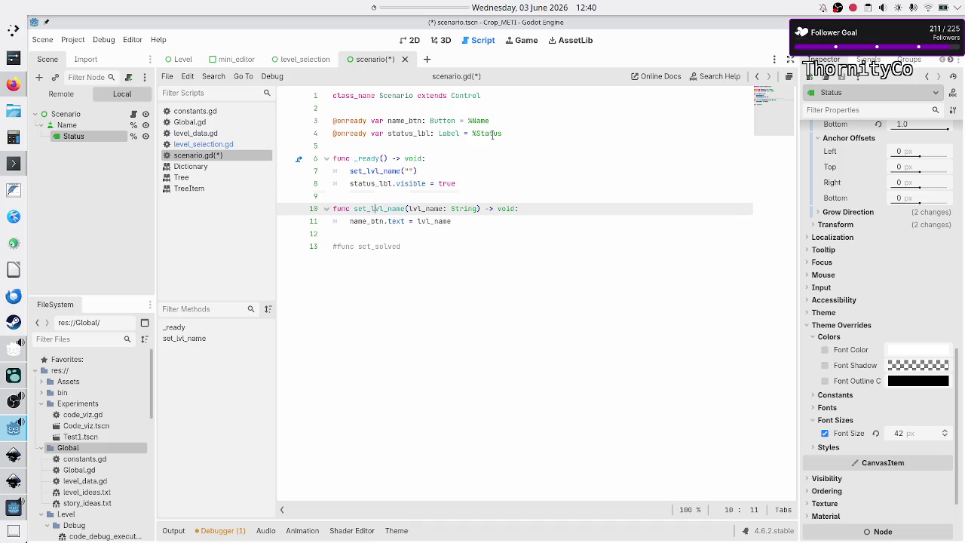
Step: Uncomment the stub and turn it into set_lvl_status(is_solved: bool) -> void:
{"action": "key", "text": "Down"}
{"action": "key", "text": "Down"}
{"action": "key", "text": "Down"}
{"action": "key", "text": "Home"}
{"action": "key", "text": "Delete"}
{"action": "key", "text": "End"}
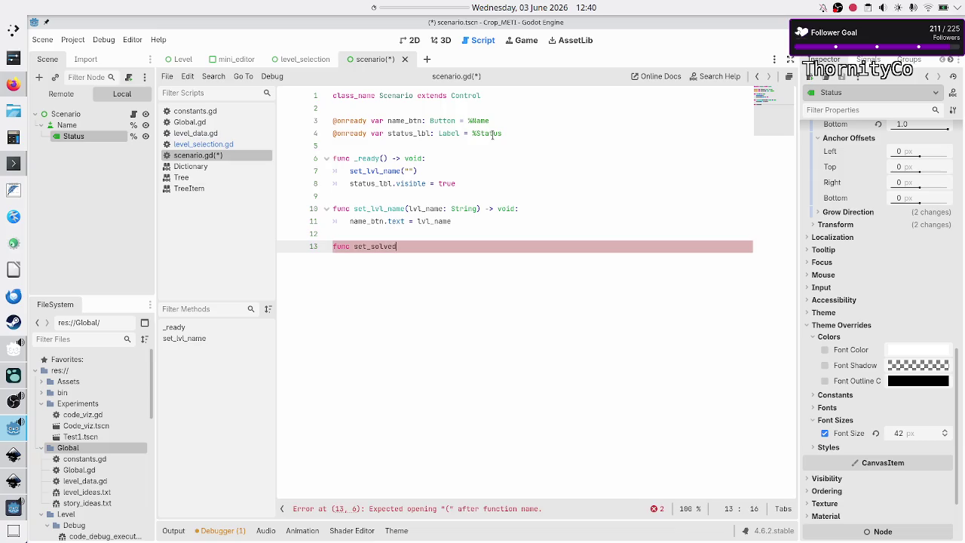
{"action": "key", "text": "BackSpace"}
{"action": "key", "text": "BackSpace"}
{"action": "key", "text": "BackSpace"}
{"action": "type", "text": "lvl_"}
{"action": "type", "text": "status("}
{"action": "type", "text": "is_solved"}
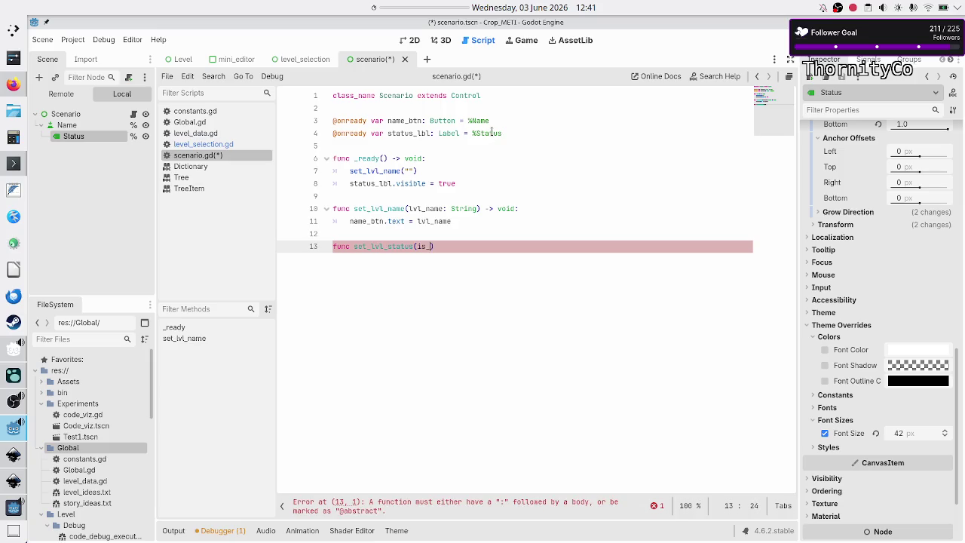
{"action": "type", "text": ":"}
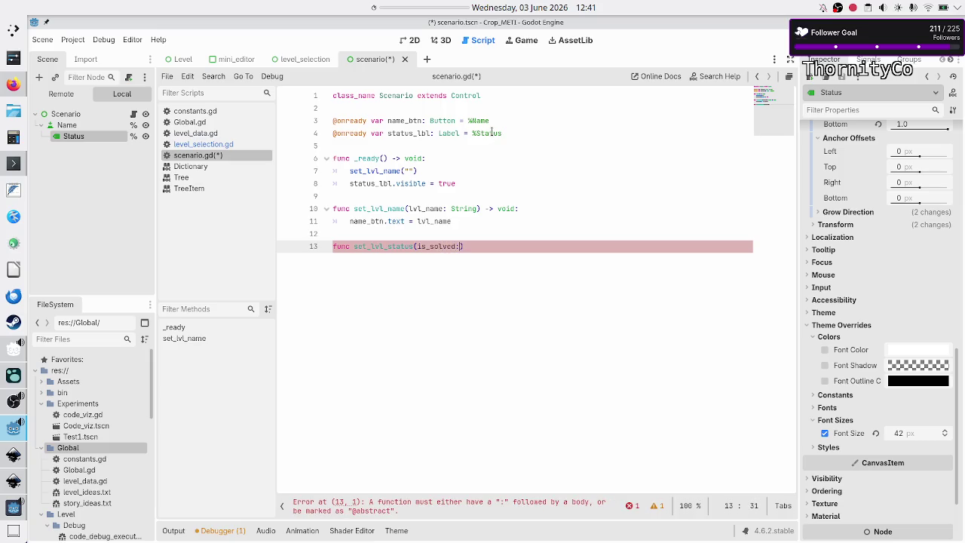
{"action": "type", "text": " bool) "}
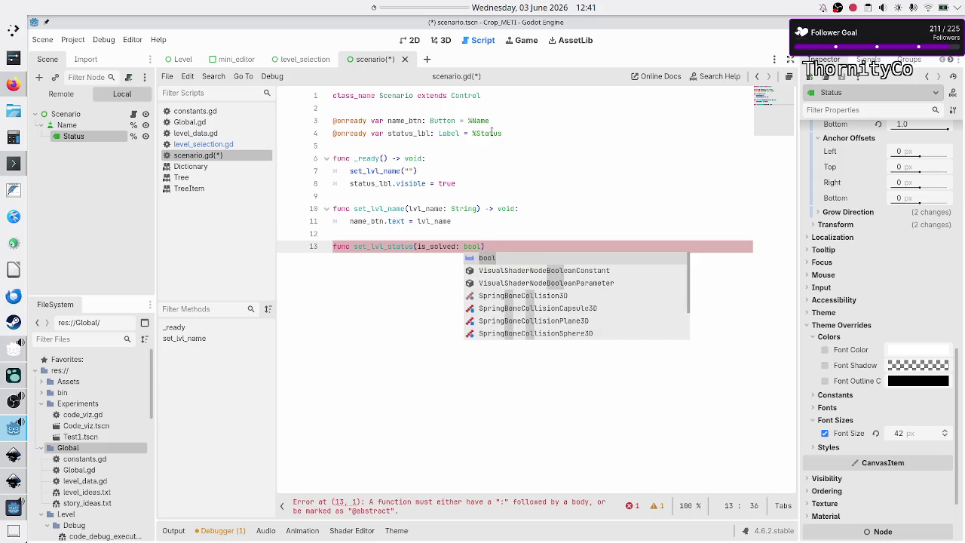
{"action": "type", "text": "-> void:"}
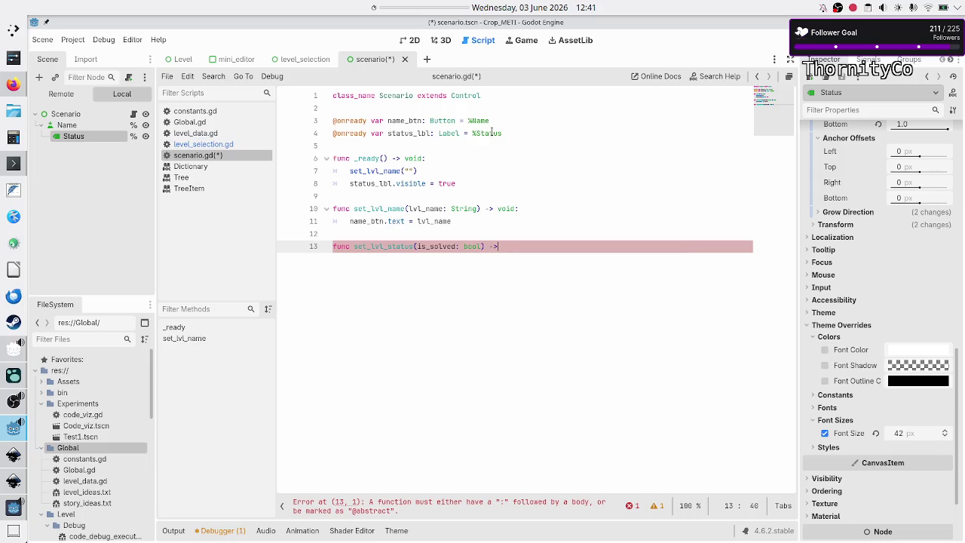
Step: Give set_lvl_status the body status_lbl.visible = is_solved via autocomplete
{"action": "key", "text": "Return"}
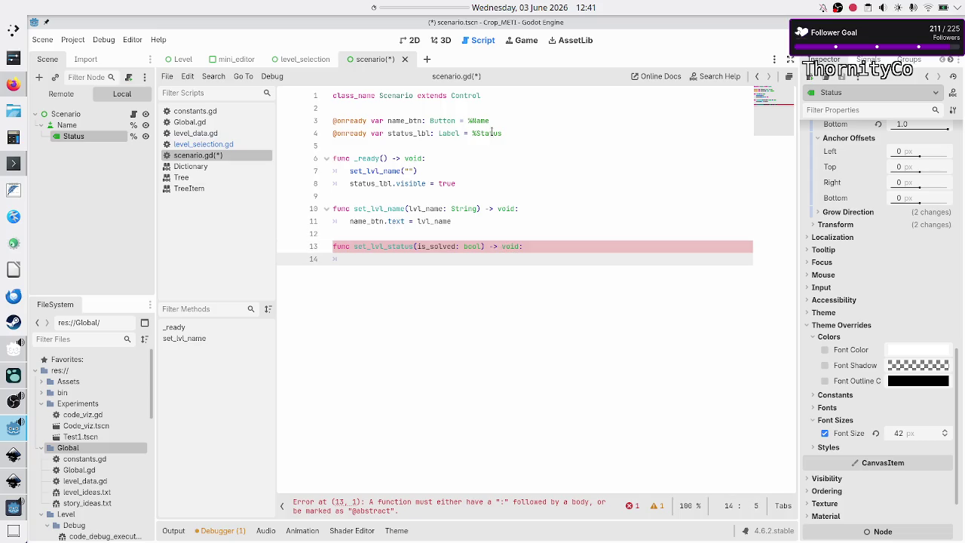
{"action": "type", "text": "status"}
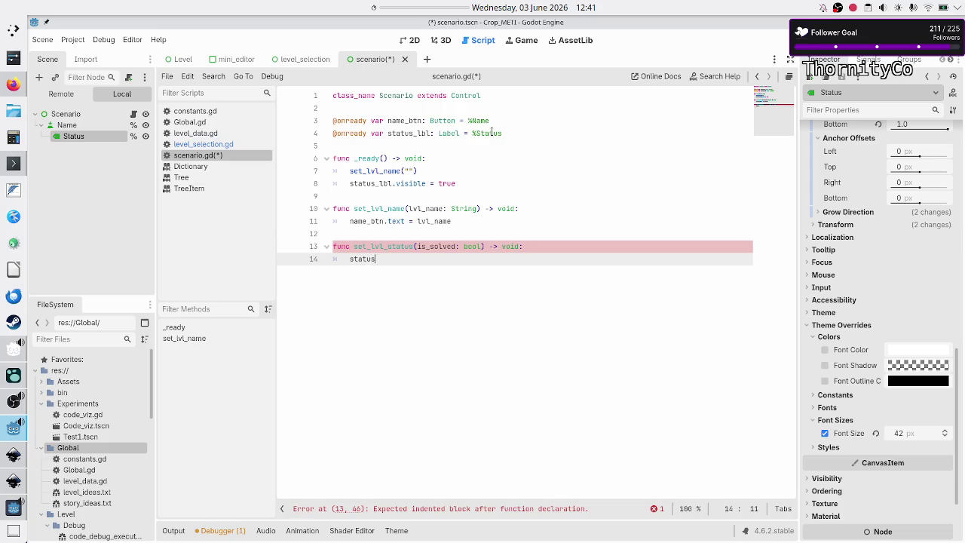
{"action": "key", "text": "Return"}
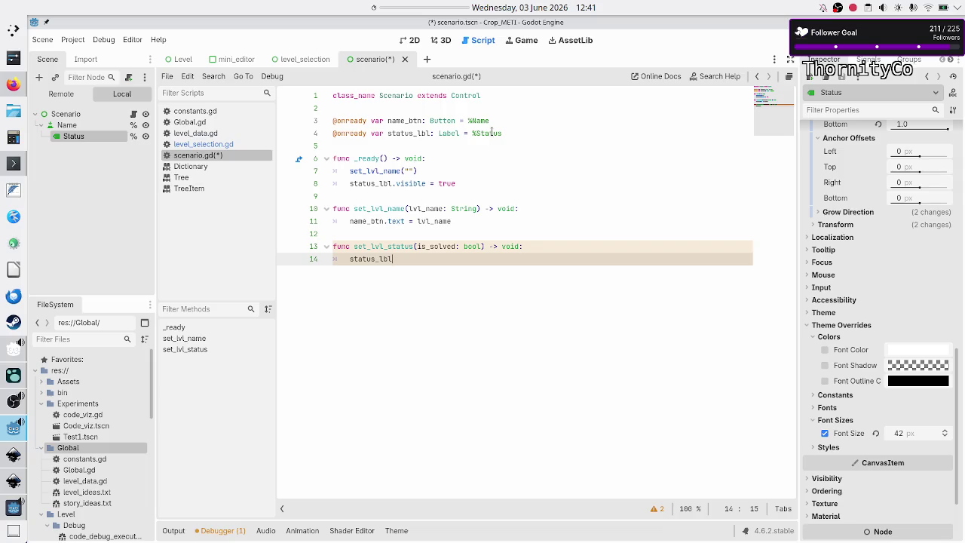
{"action": "key", "text": "BackSpace"}
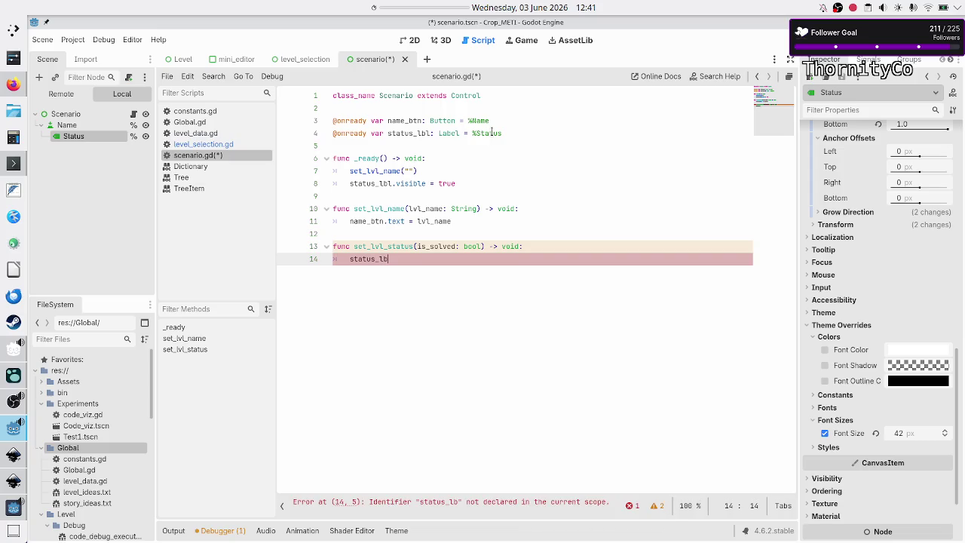
{"action": "type", "text": "l."}
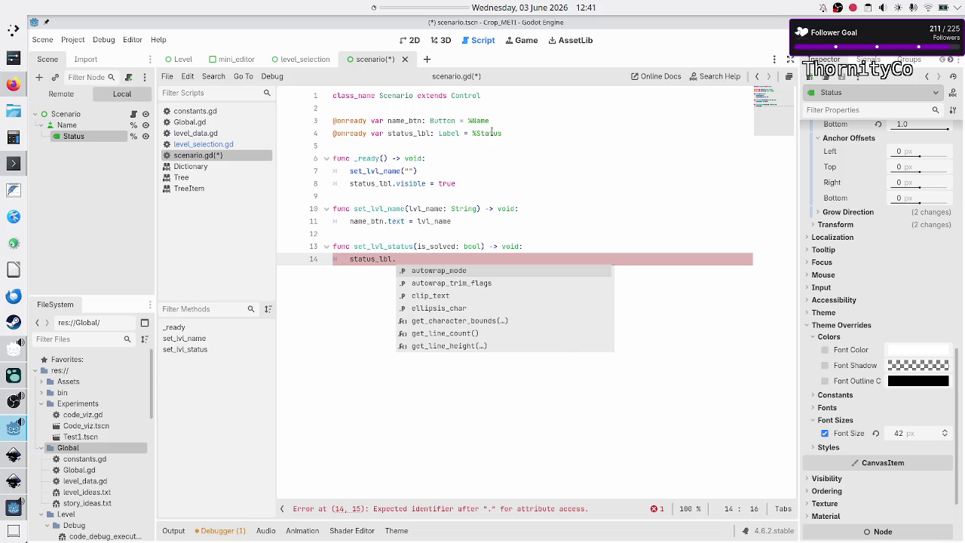
{"action": "type", "text": "visib"}
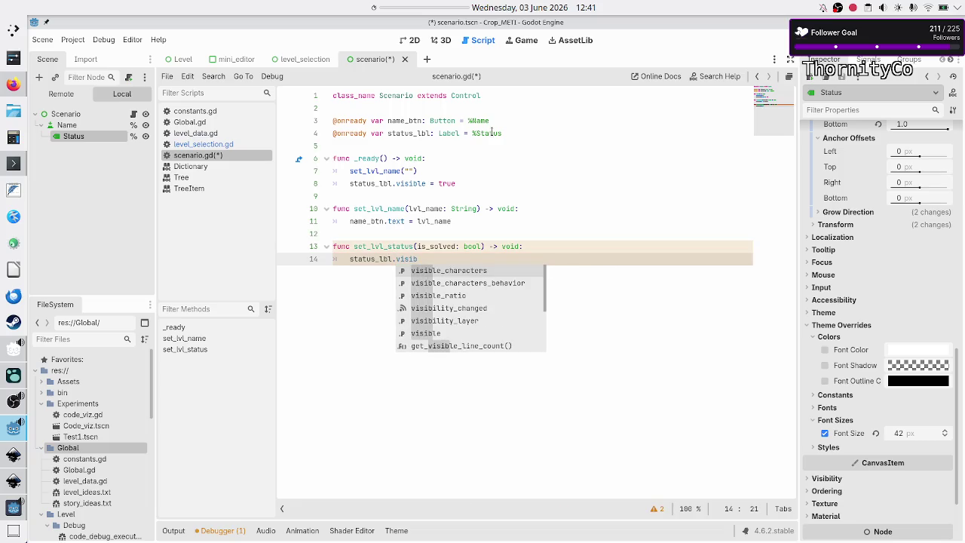
{"action": "key", "text": "Down"}
{"action": "key", "text": "Down"}
{"action": "key", "text": "Down"}
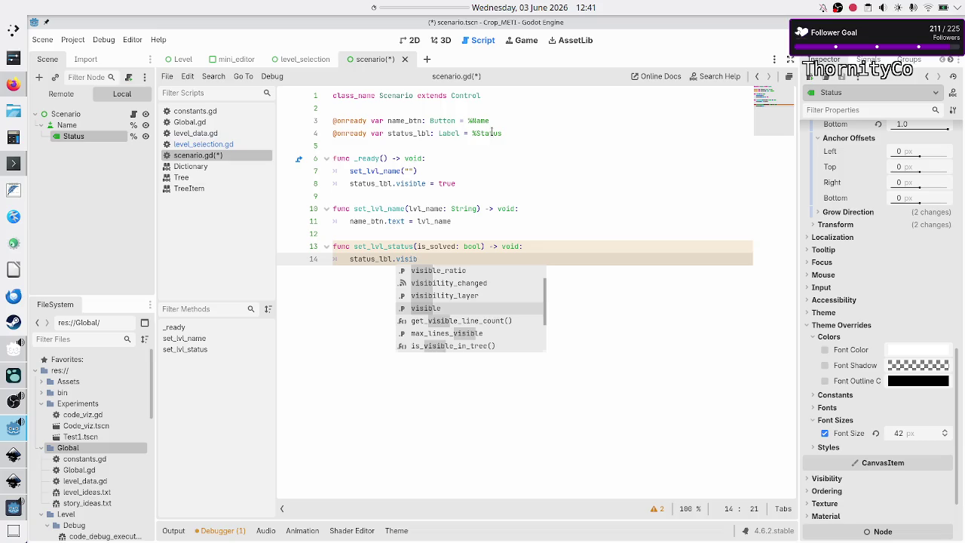
{"action": "key", "text": "Return"}
{"action": "type", "text": "= is_"}
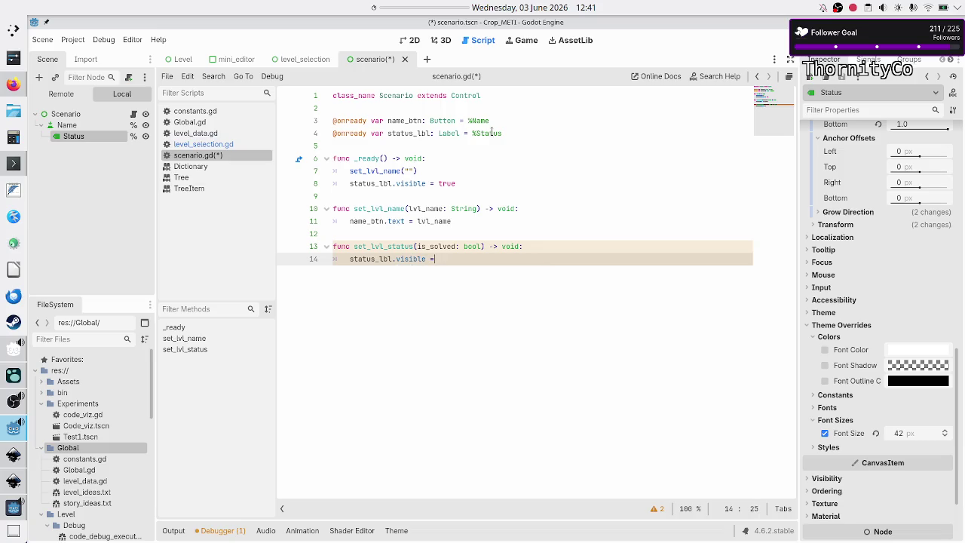
{"action": "key", "text": "Return"}
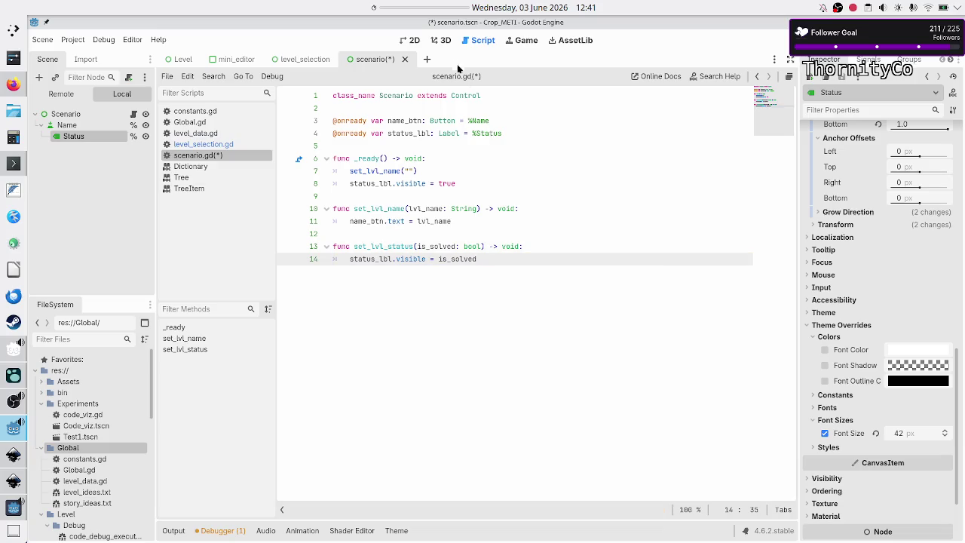
Step: Highlight is_solved and visible to check their other uses in the script
{"action": "double_click", "coordinate": [458, 258]}
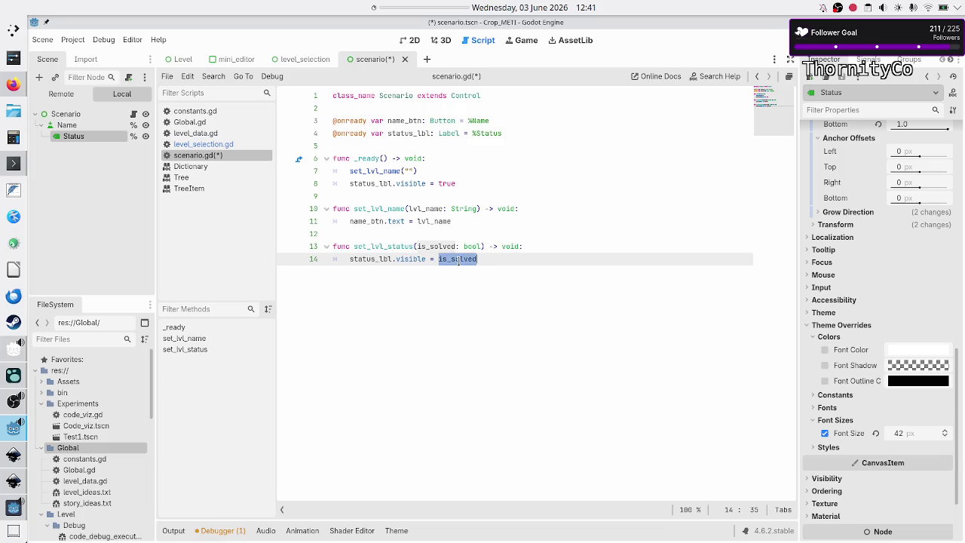
{"action": "left_click", "coordinate": [402, 259]}
{"action": "double_click", "coordinate": [403, 259]}
{"action": "double_click", "coordinate": [456, 258]}
{"action": "left_click", "coordinate": [399, 259]}
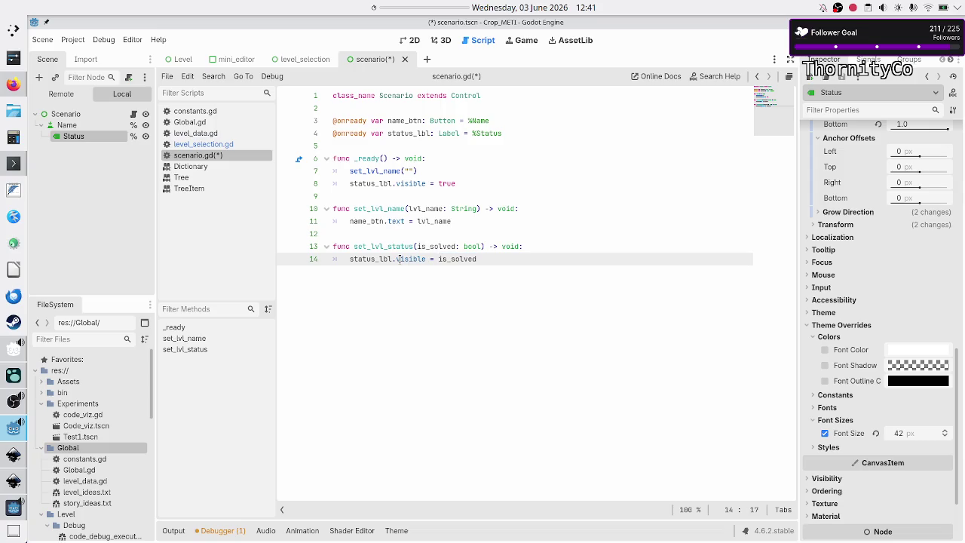
{"action": "double_click", "coordinate": [400, 259]}
{"action": "left_click", "coordinate": [495, 258]}
Step: Replace status_lbl.visible = true in _ready with set_lvl_status(true)
{"action": "key", "text": "Return"}
{"action": "key", "text": "BackSpace"}
{"action": "key", "text": "Up"}
{"action": "key", "text": "Up"}
{"action": "key", "text": "Up"}
{"action": "key", "text": "Up"}
{"action": "key", "text": "Up"}
{"action": "key", "text": "Up"}
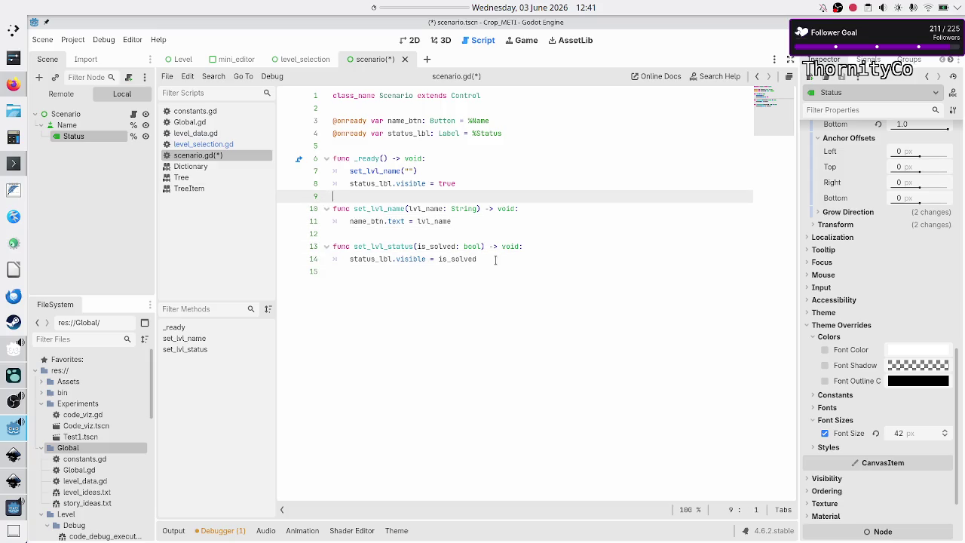
{"action": "key", "text": "shift+End"}
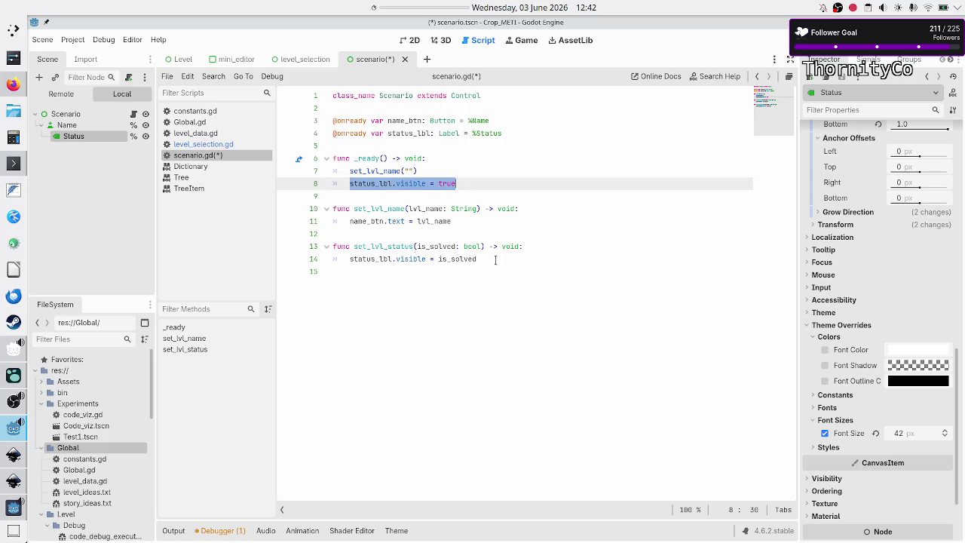
{"action": "key", "text": "BackSpace"}
{"action": "type", "text": "set_lvl"}
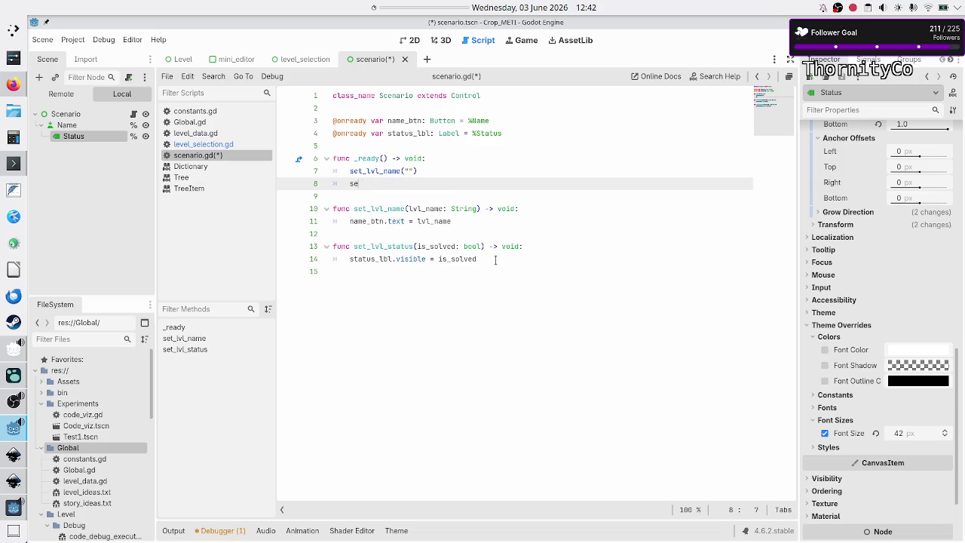
{"action": "key", "text": "Down"}
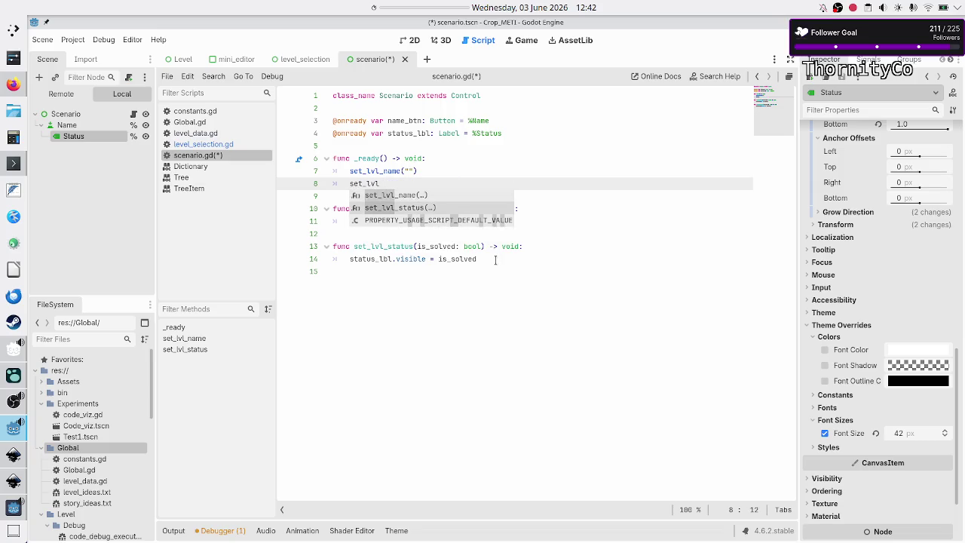
{"action": "key", "text": "Return"}
{"action": "type", "text": "true"}
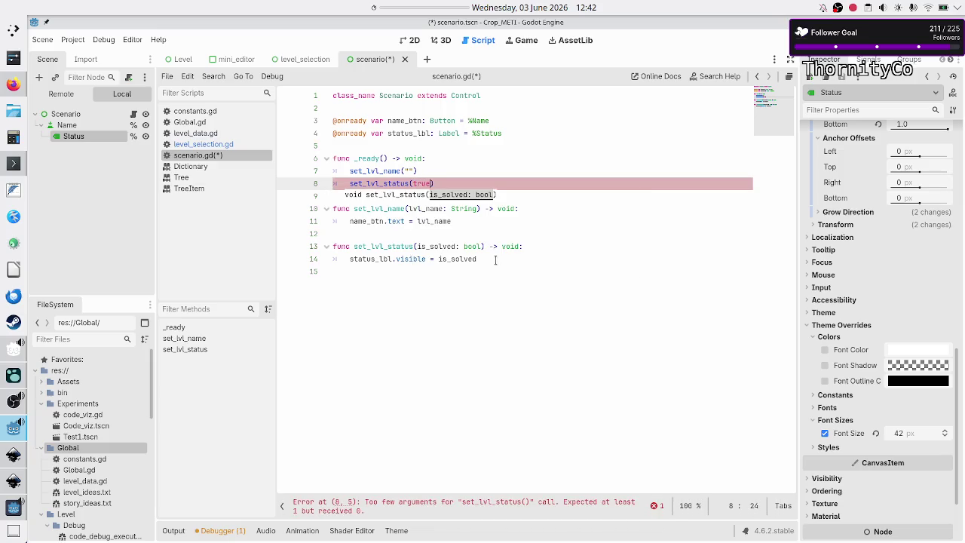
{"action": "key", "text": "Down"}
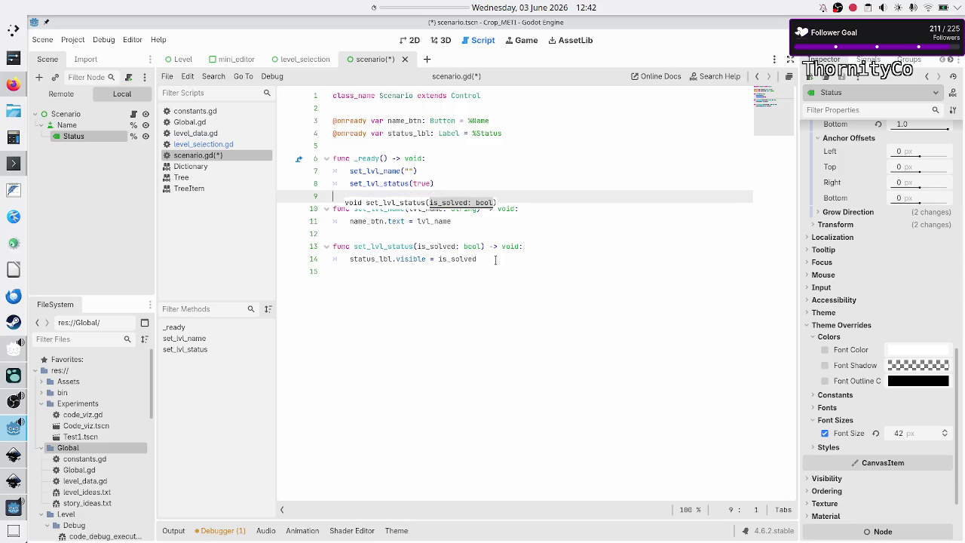
Step: Add the comment '#TODO:change this to false after debugging finished!' and save scenario.gd
{"action": "key", "text": "Down"}
{"action": "key", "text": "Down"}
{"action": "key", "text": "Down"}
{"action": "key", "text": "Up"}
{"action": "key", "text": "Up"}
{"action": "key", "text": "Up"}
{"action": "key", "text": "Up"}
{"action": "key", "text": "Up"}
{"action": "key", "text": "End"}
{"action": "type", "text": "#change this to false"}
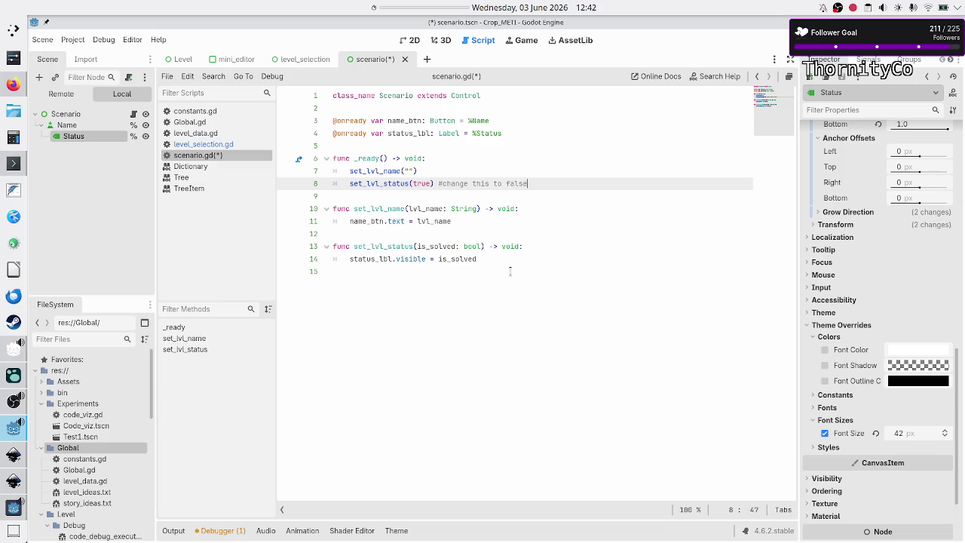
{"action": "type", "text": " after debug"}
{"action": "type", "text": "ging"}
{"action": "type", "text": " finished!"}
{"action": "key", "text": "Home"}
{"action": "key", "text": "Home"}
{"action": "key", "text": "Right"}
{"action": "key", "text": "Right"}
{"action": "key", "text": "Right"}
{"action": "type", "text": "TODO:"}
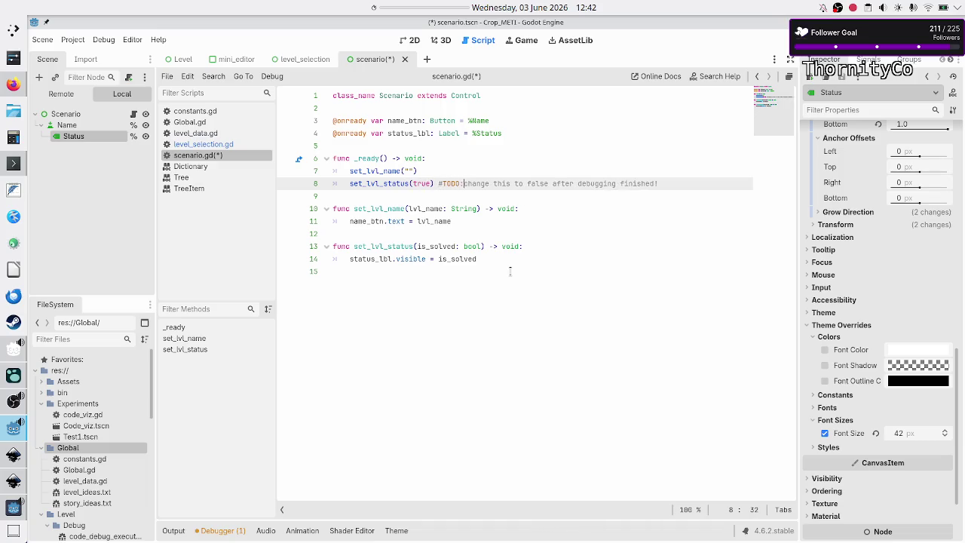
{"action": "key", "text": "ctrl+s"}
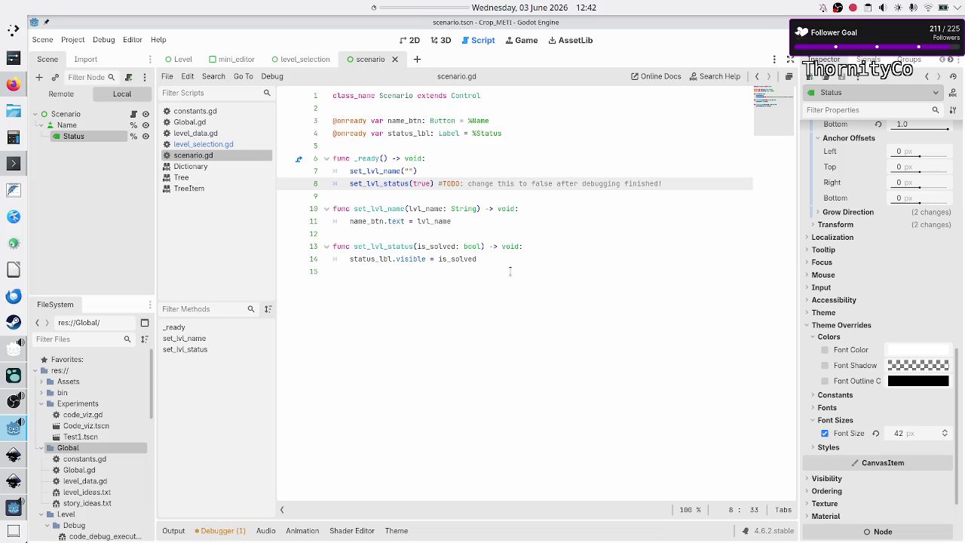
Step: Move the TODO comment onto its own line above the set_lvl_status(true) call
{"action": "key", "text": "Left"}
{"action": "key", "text": "Left"}
{"action": "key", "text": "Left"}
{"action": "key", "text": "shift+End"}
{"action": "key", "text": "ctrl+c"}
{"action": "key", "text": "Delete"}
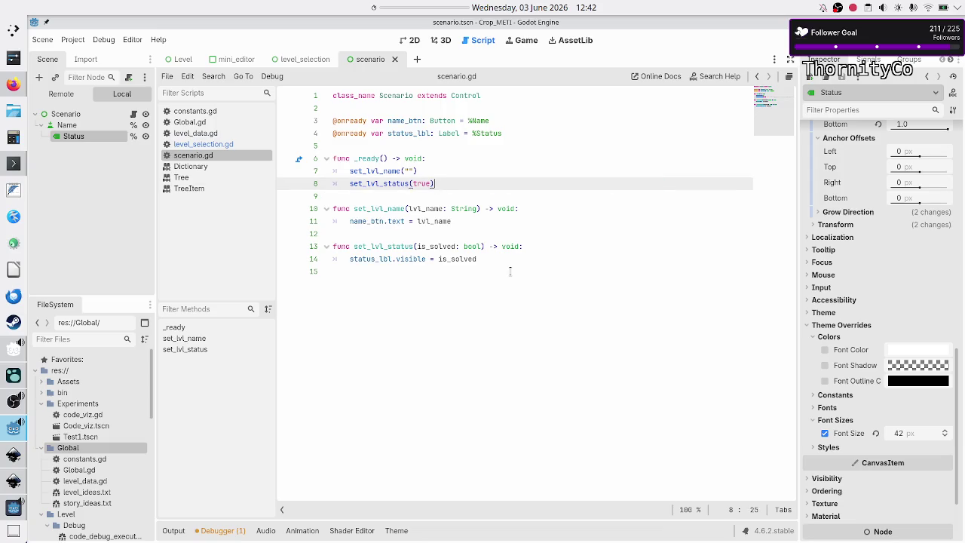
{"action": "key", "text": "Up"}
{"action": "key", "text": "Return"}
{"action": "key", "text": "ctrl+v"}
{"action": "key", "text": "Down"}
{"action": "key", "text": "Down"}
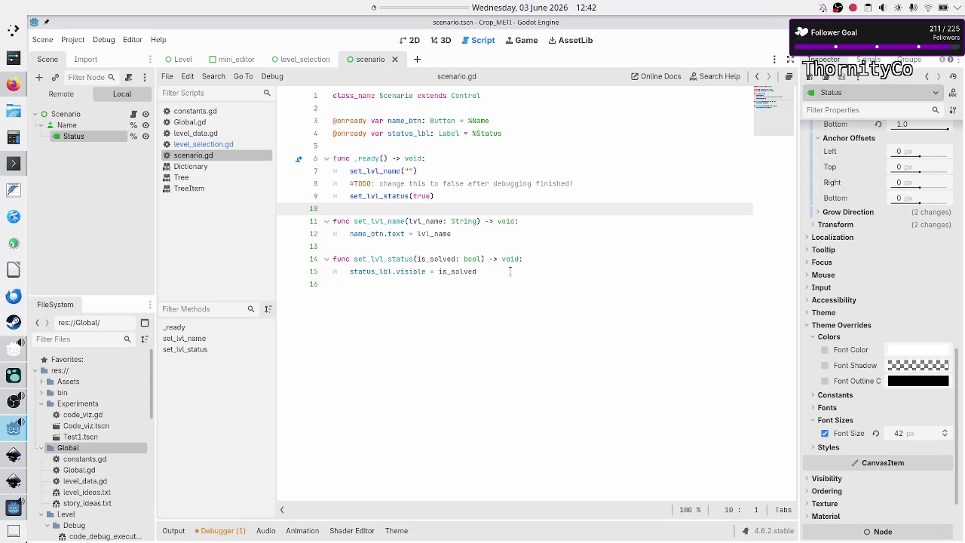
Step: In level_selection.gd's add_level_to_grid, add a new_level.set_lvl_name() call on line 39
{"action": "left_click", "coordinate": [198, 144]}
{"action": "mouse_move", "coordinate": [513, 408]}
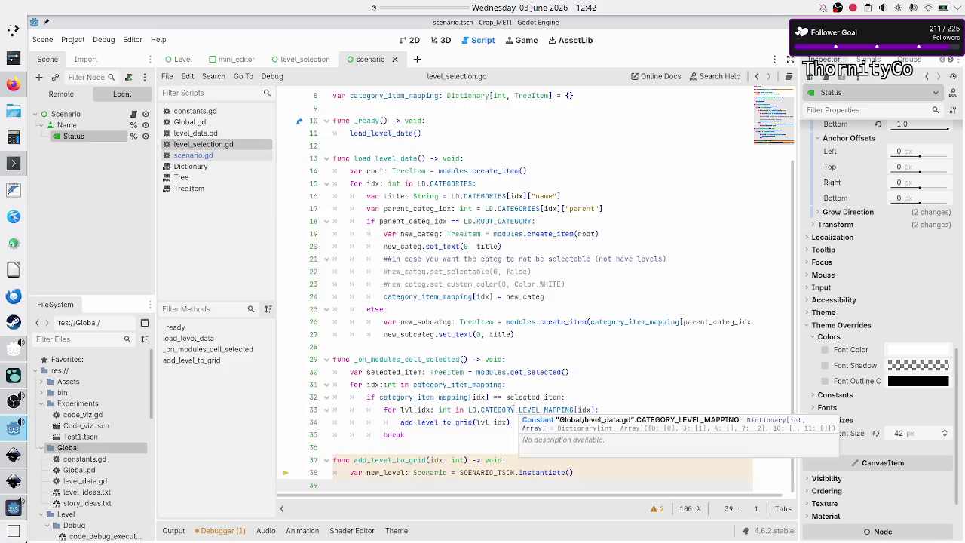
{"action": "key", "text": "Tab"}
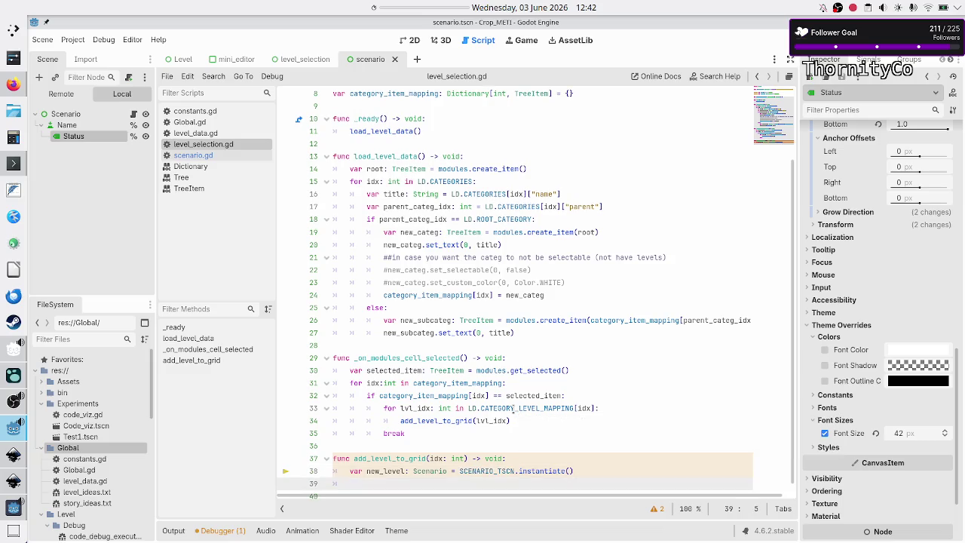
{"action": "type", "text": "new_level"}
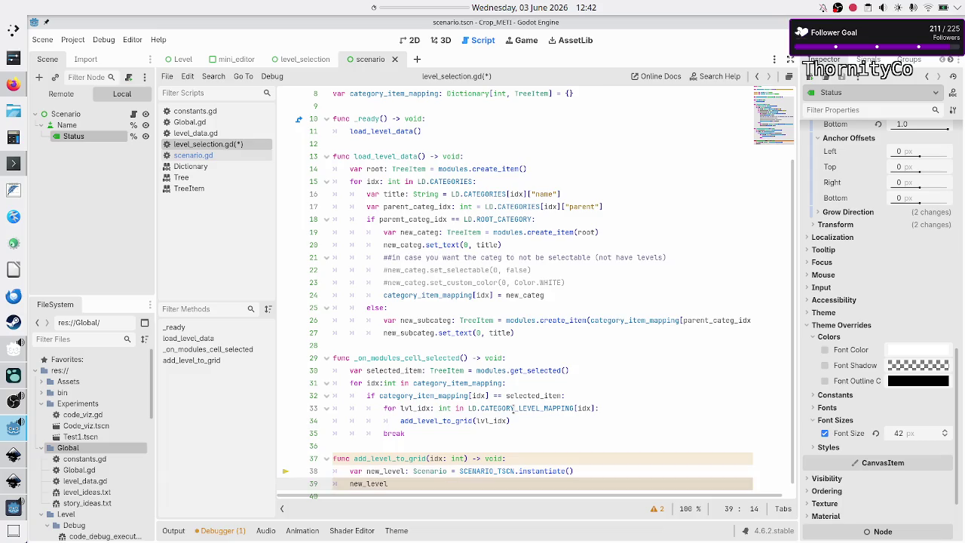
{"action": "type", "text": "."}
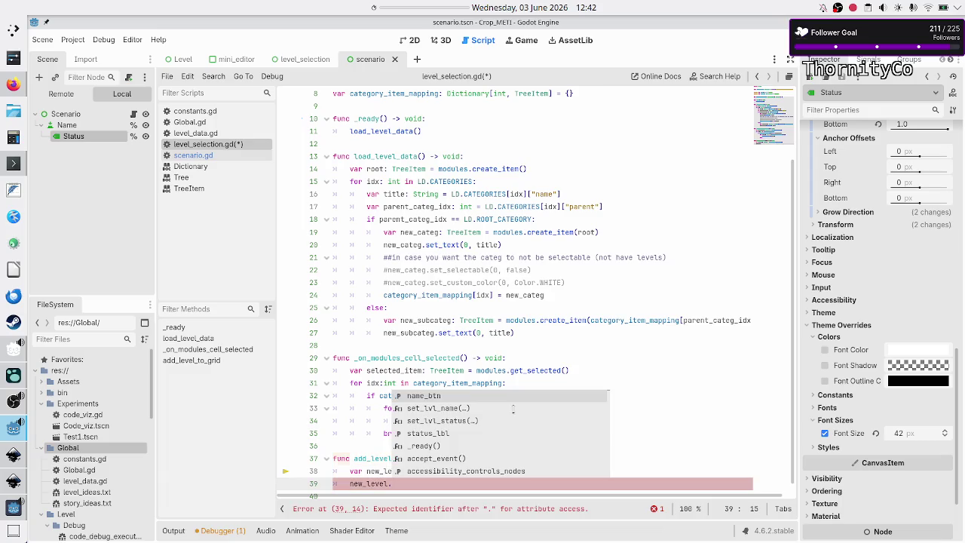
{"action": "left_click", "coordinate": [513, 407]}
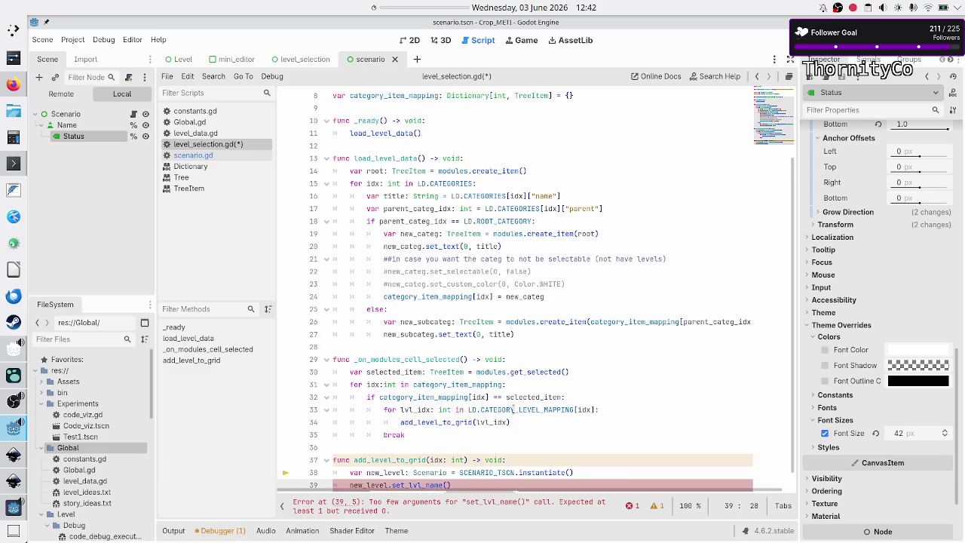
{"action": "scroll", "coordinate": [487, 416], "scroll_direction": "down", "scroll_amount": 1}
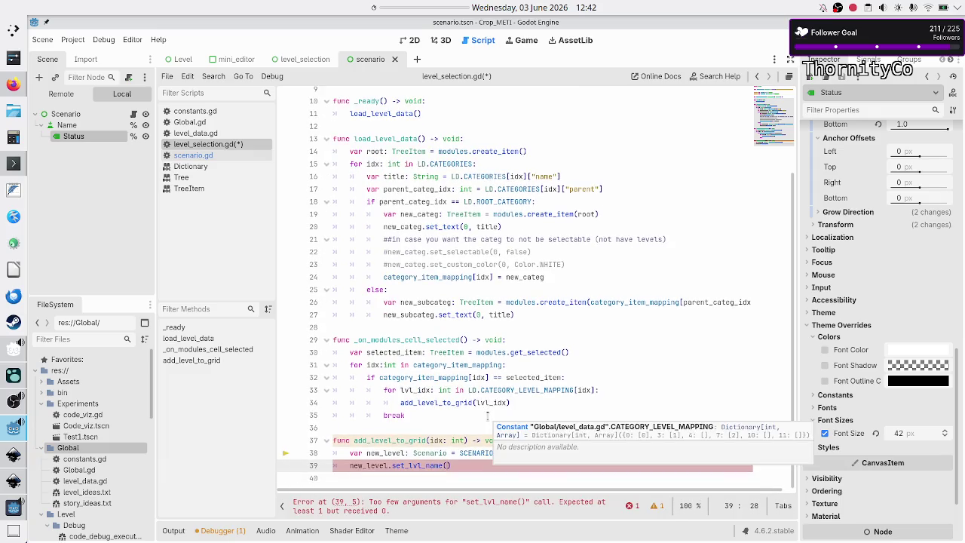
{"action": "left_click", "coordinate": [439, 440]}
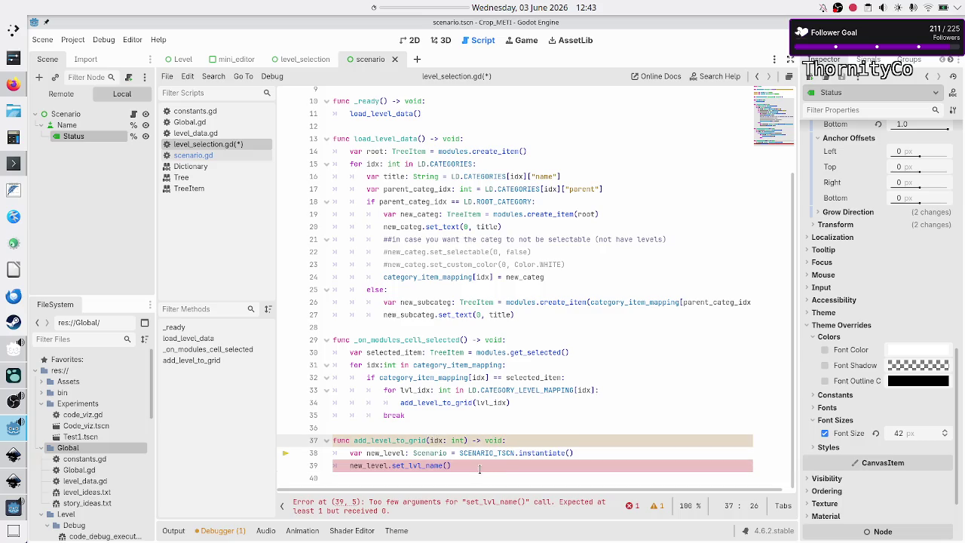
Step: Pass LD.DEFAULT_LEVELS[idx] to set_lvl_name, then open level_data.gd to inspect it
{"action": "left_click", "coordinate": [480, 465]}
{"action": "type", "text": "L"}
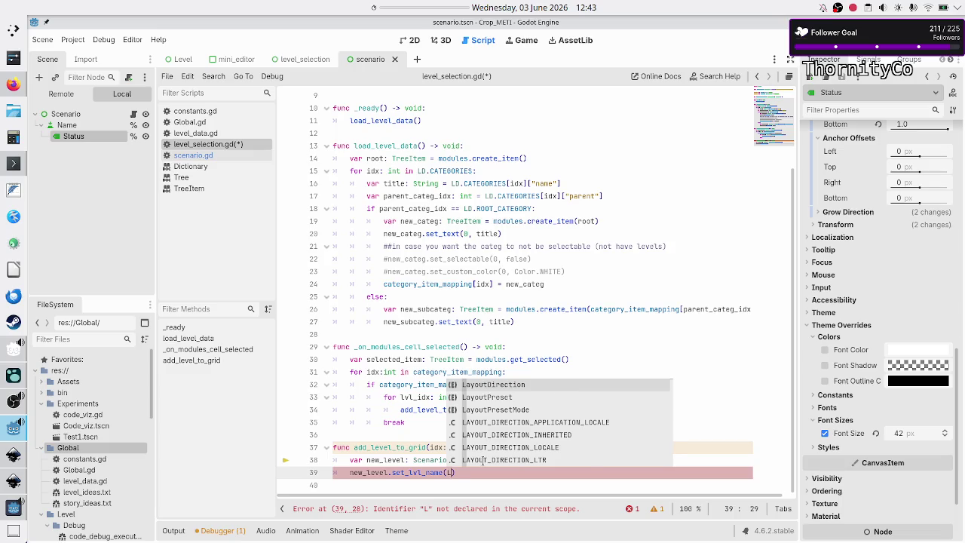
{"action": "type", "text": "D."}
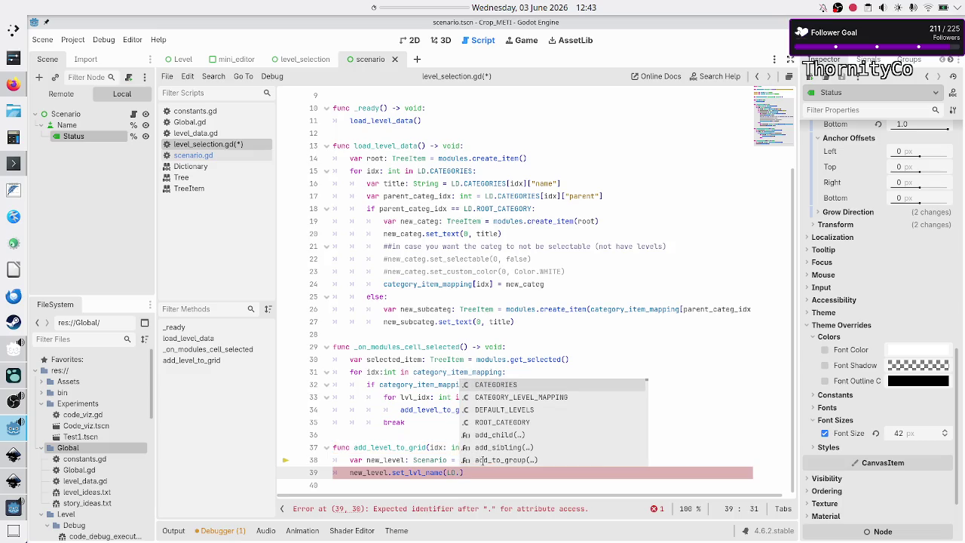
{"action": "key", "text": "Down"}
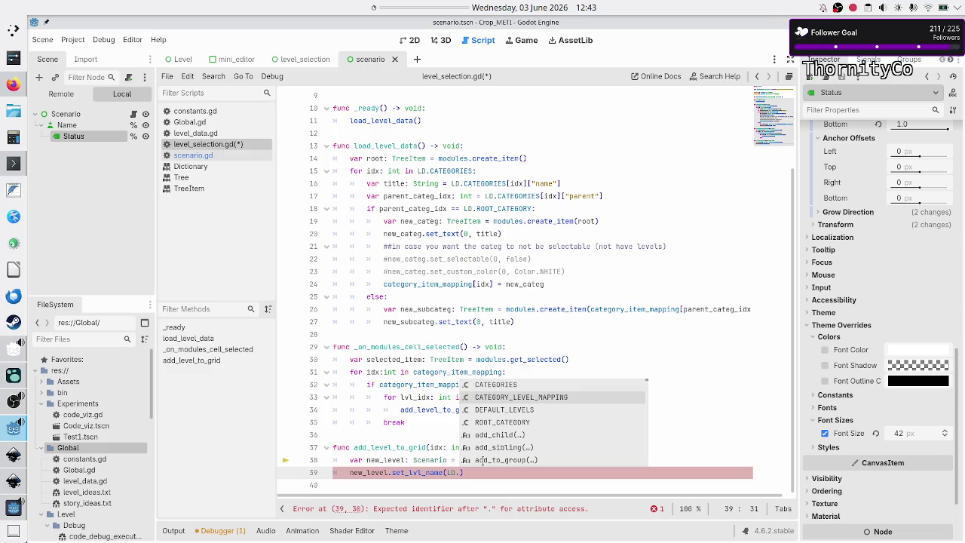
{"action": "key", "text": "Down"}
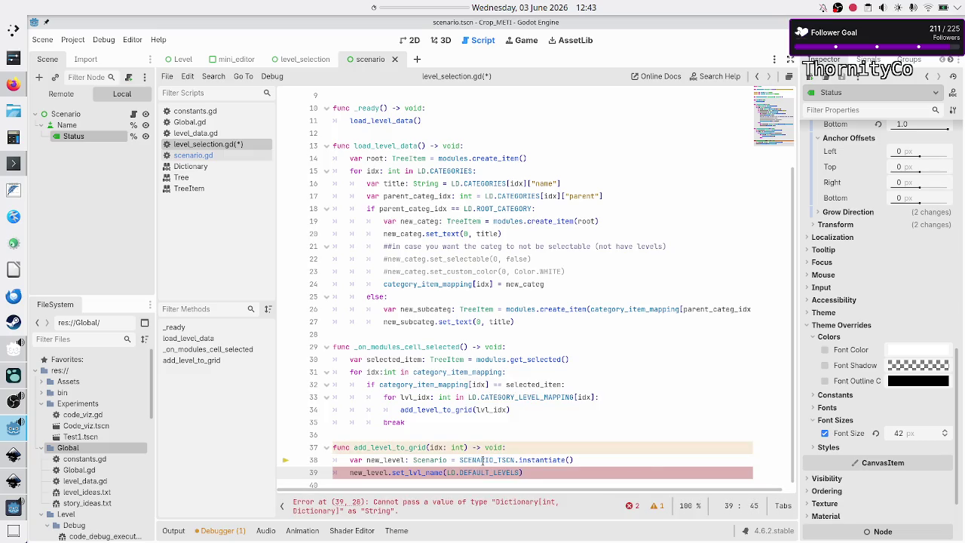
{"action": "type", "text": "["}
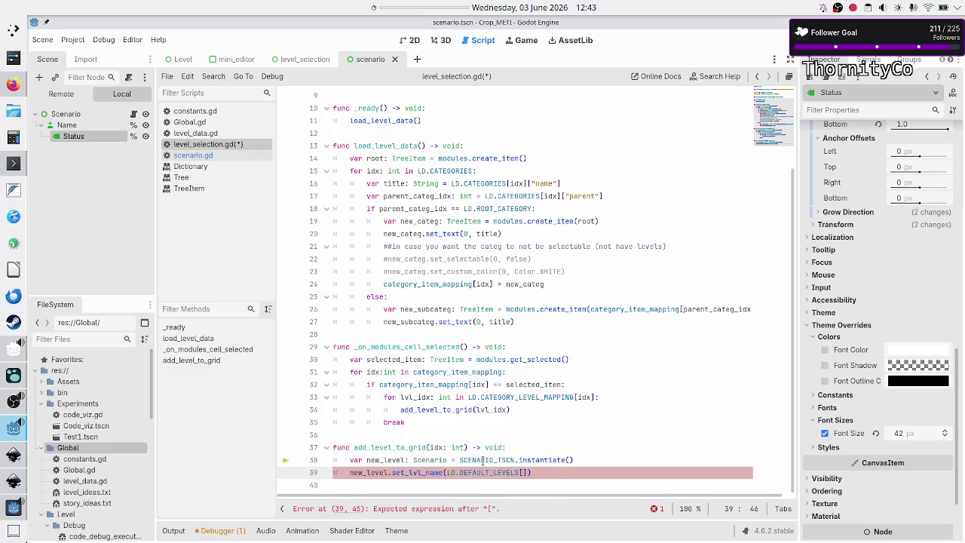
{"action": "type", "text": "idx"}
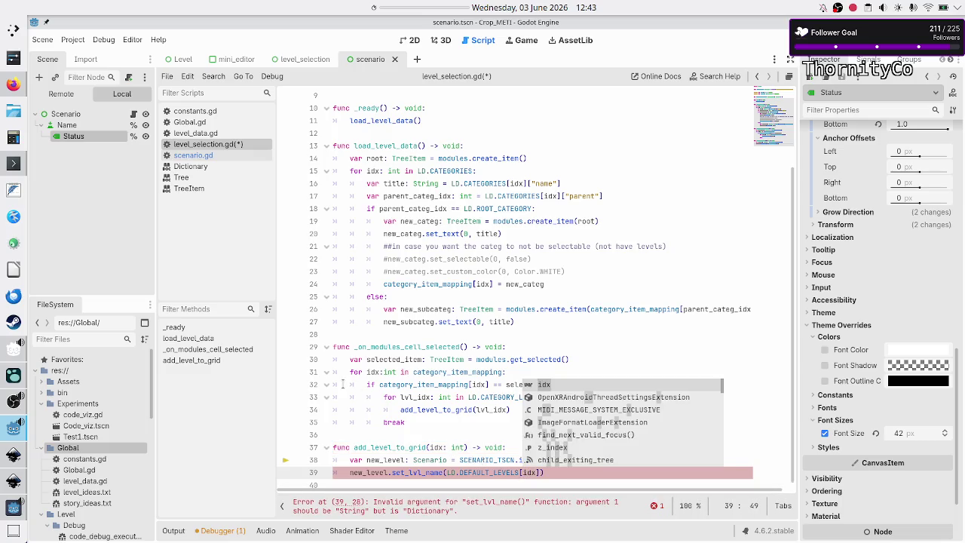
{"action": "left_click", "coordinate": [217, 131]}
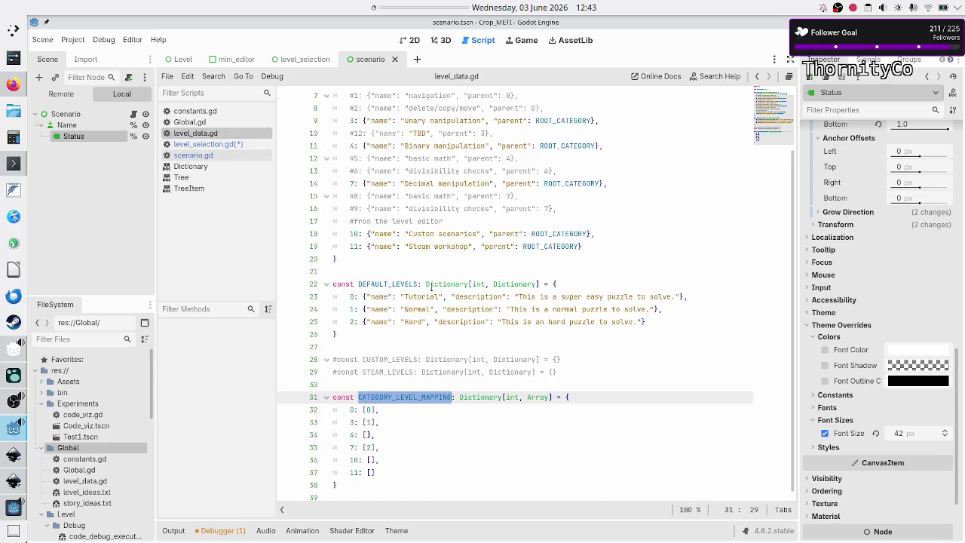
Step: Inspect the DEFAULT_LEVELS Tutorial entry and the Dictionary documentation in level_data.gd
{"action": "scroll", "coordinate": [405, 240], "scroll_direction": "up", "scroll_amount": 2}
{"action": "scroll", "coordinate": [406, 240], "scroll_direction": "down", "scroll_amount": 2}
{"action": "left_click", "coordinate": [384, 284]}
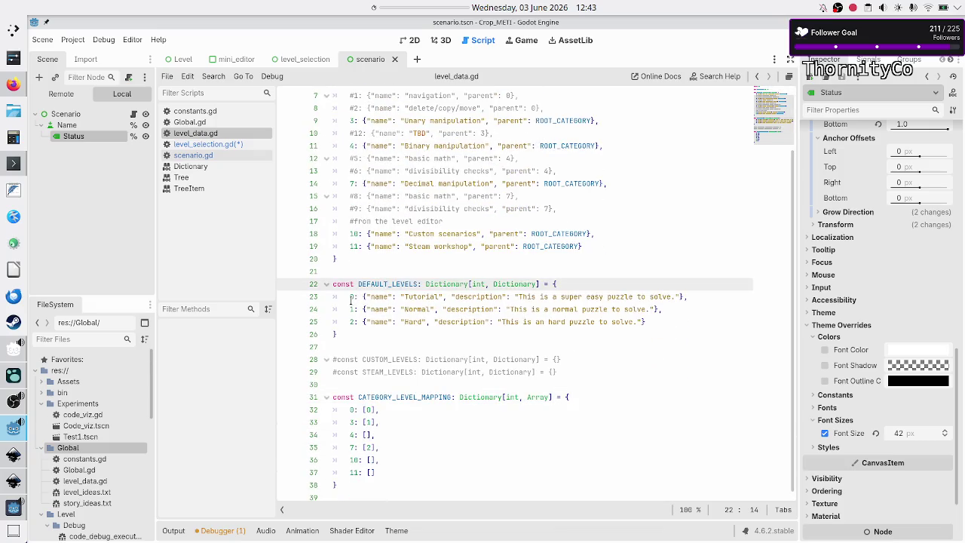
{"action": "left_click", "coordinate": [350, 300]}
{"action": "left_click", "coordinate": [495, 284]}
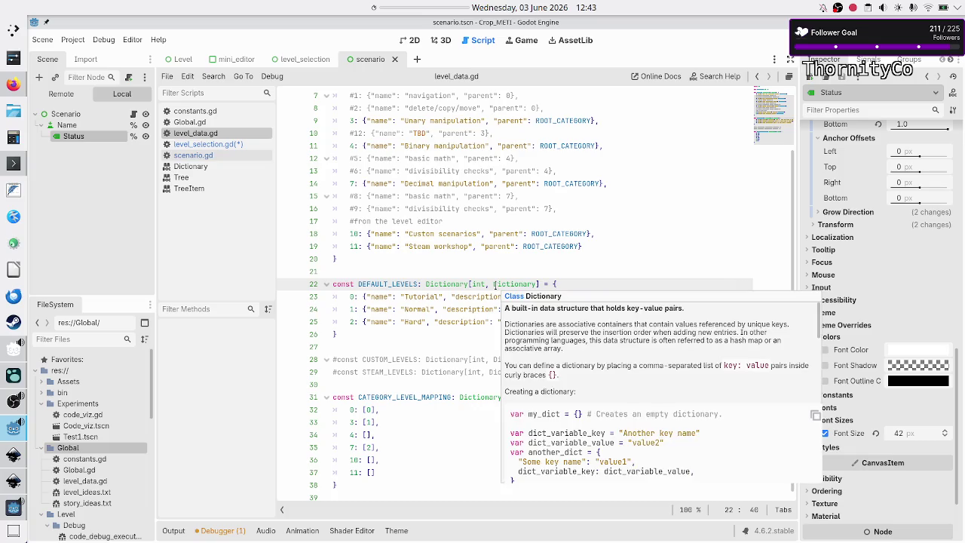
{"action": "left_click", "coordinate": [380, 300]}
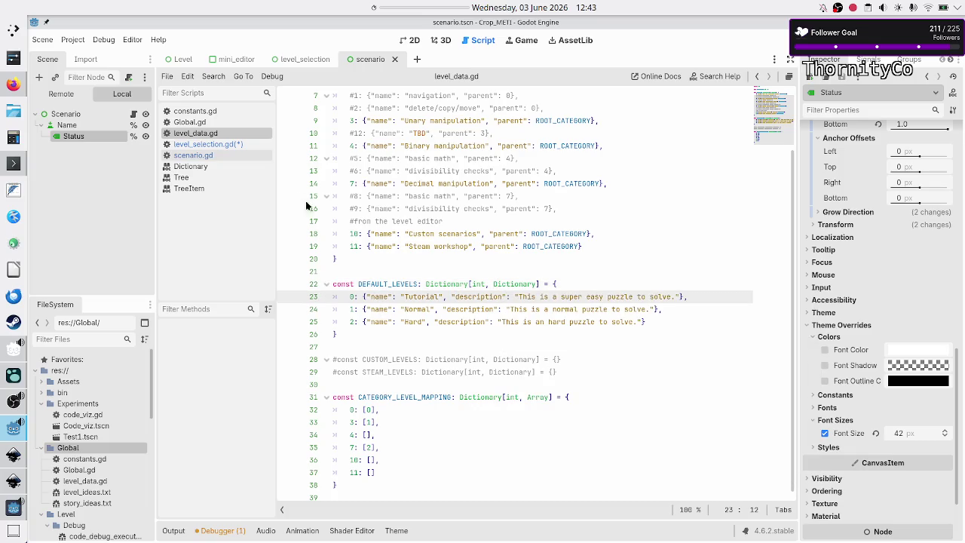
Step: In level_selection.gd, append ["name"] on line 39 and add new_level.set_lvl_status() below it
{"action": "left_click", "coordinate": [214, 145]}
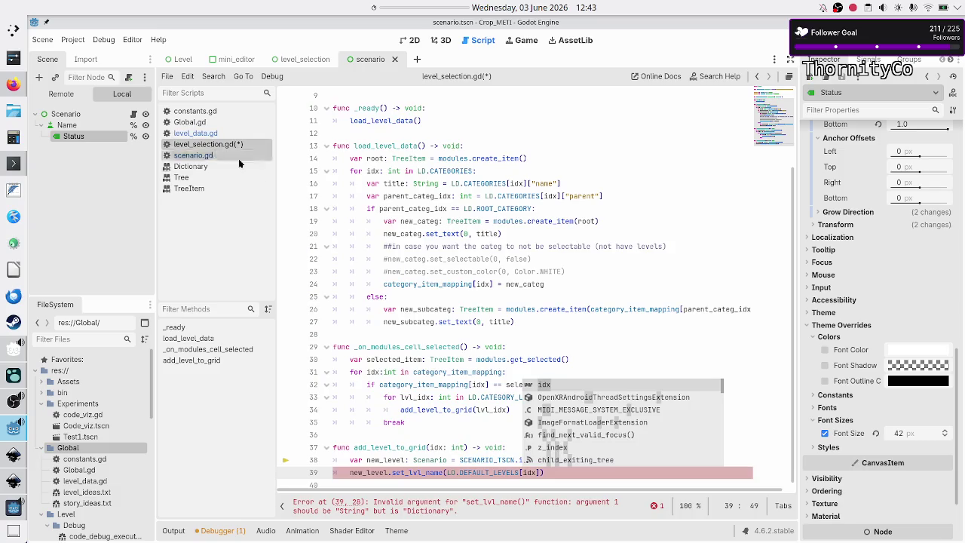
{"action": "left_click", "coordinate": [559, 472]}
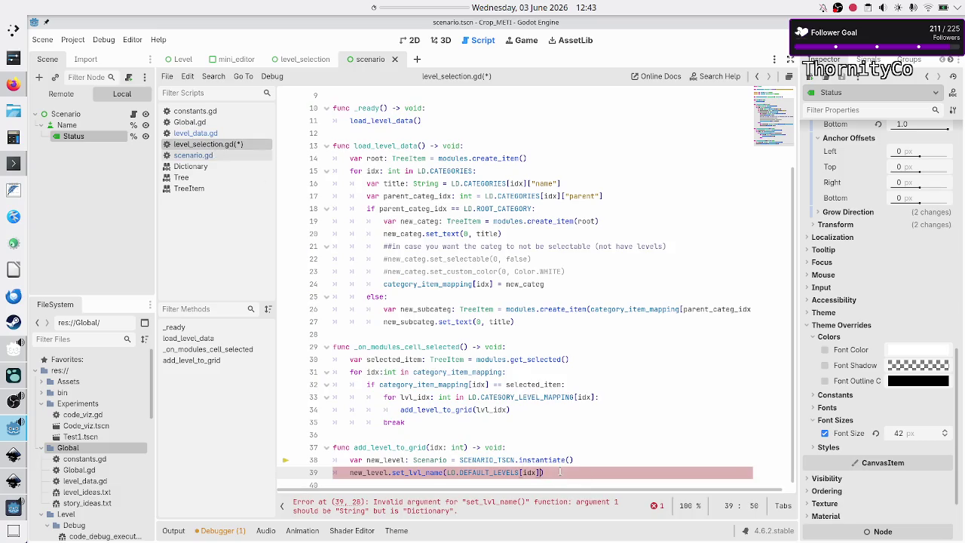
{"action": "type", "text": "[\"na"}
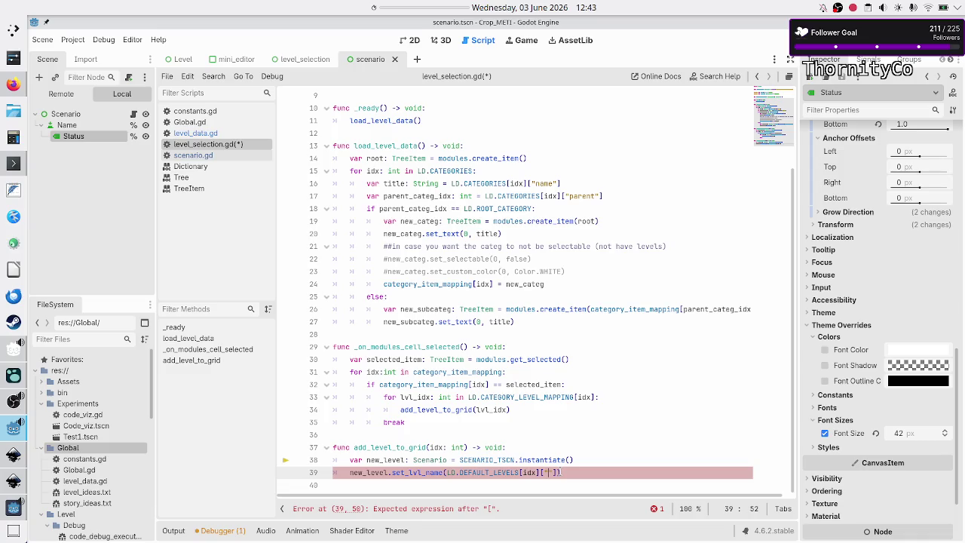
{"action": "type", "text": "me\"])"}
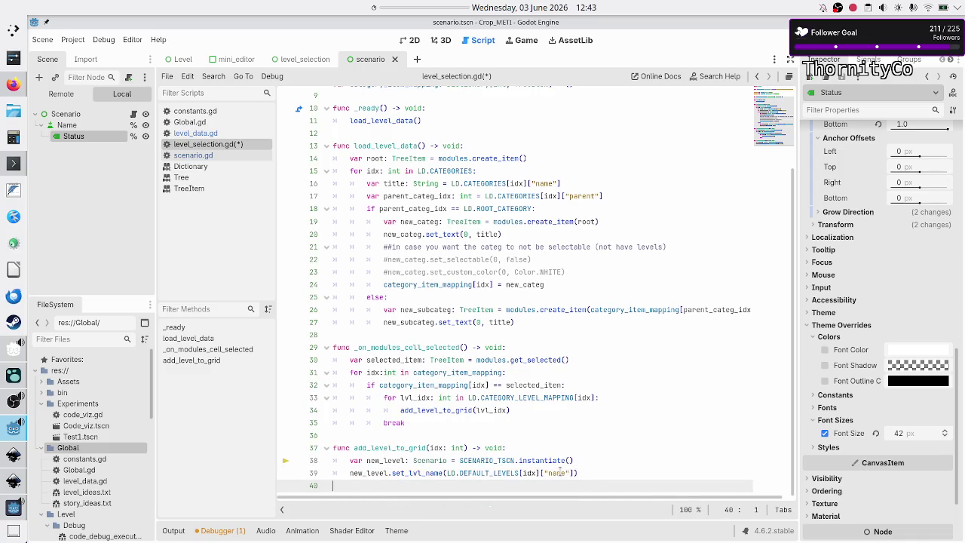
{"action": "key", "text": "Return"}
{"action": "type", "text": "ew_level"}
{"action": "key", "text": "Return"}
{"action": "key", "text": "BackSpace"}
{"action": "key", "text": "BackSpace"}
{"action": "type", "text": ".set"}
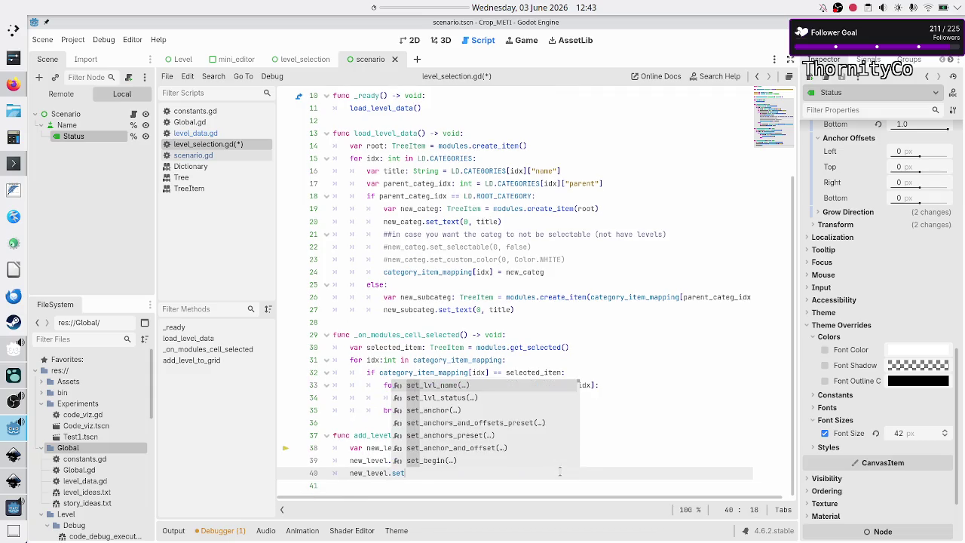
{"action": "key", "text": "Down"}
{"action": "key", "text": "Return"}
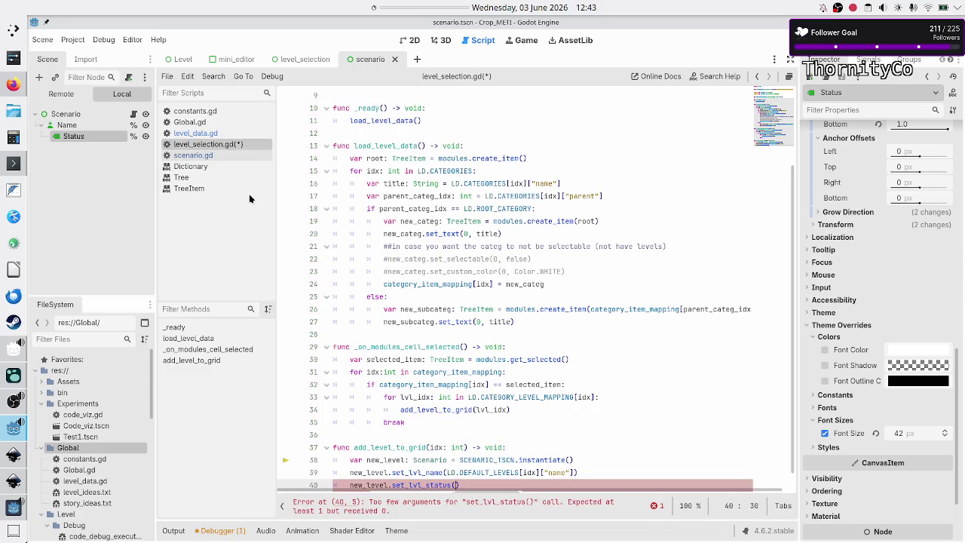
Step: In level_data.gd, append "solved": true to the Tutorial entry of DEFAULT_LEVELS
{"action": "left_click", "coordinate": [212, 133]}
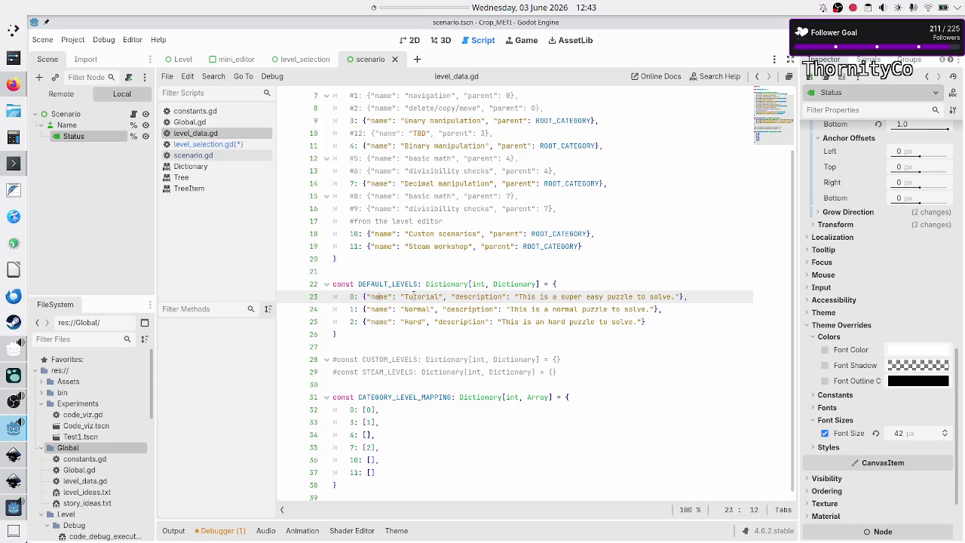
{"action": "left_click", "coordinate": [474, 285]}
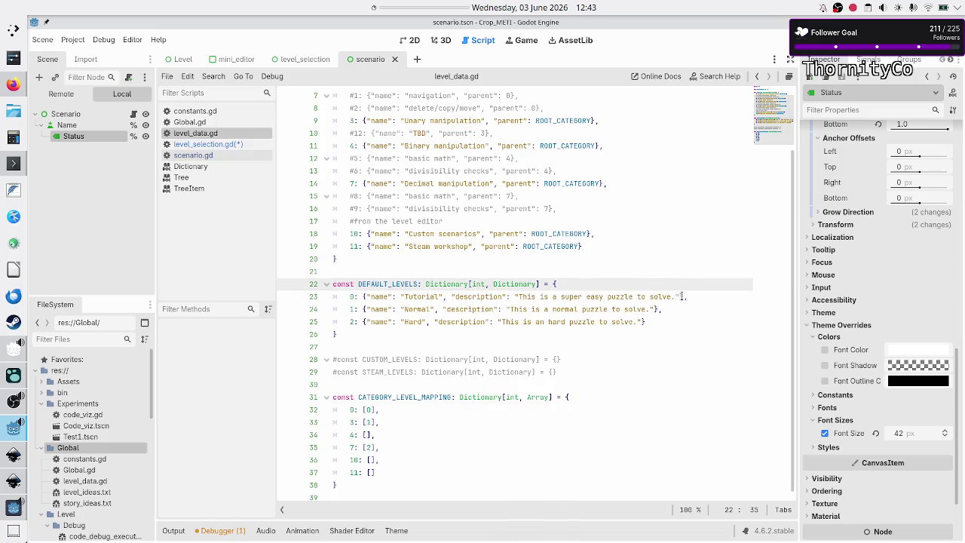
{"action": "left_click", "coordinate": [681, 296]}
{"action": "type", "text": ", \"solve"}
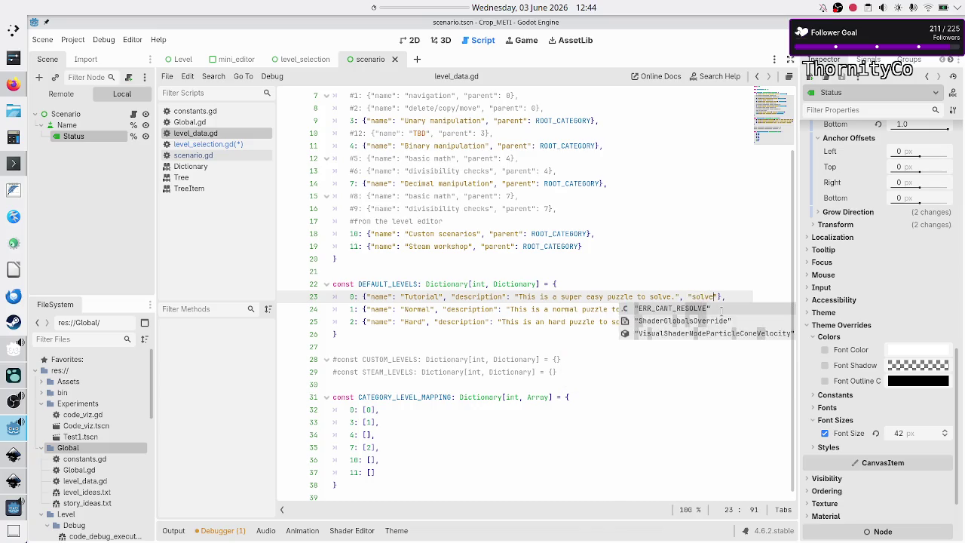
{"action": "type", "text": "d\": \""}
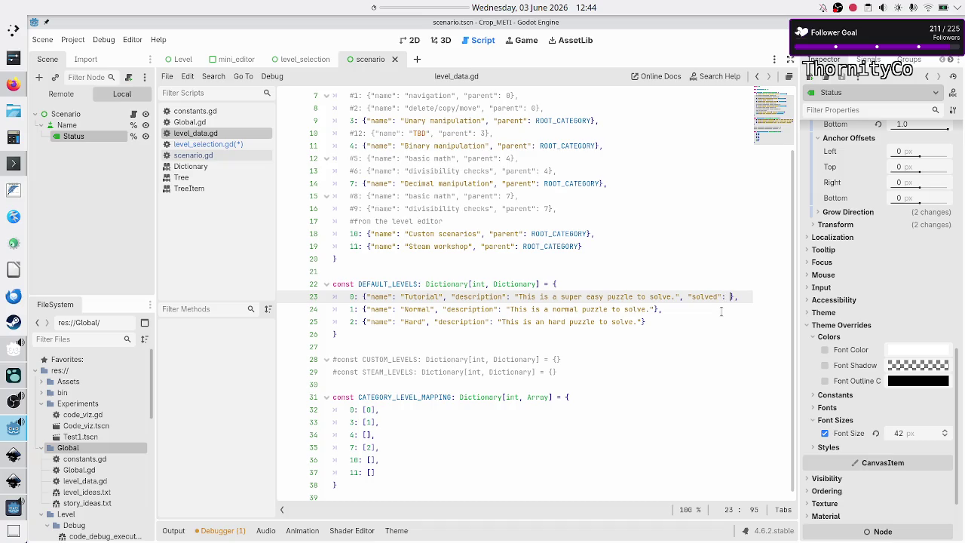
{"action": "key", "text": "BackSpace"}
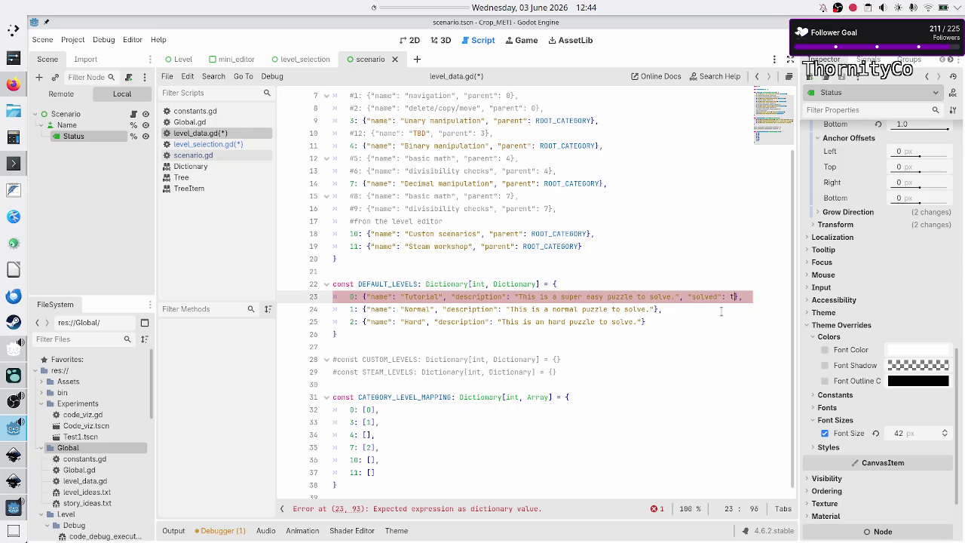
{"action": "type", "text": "true"}
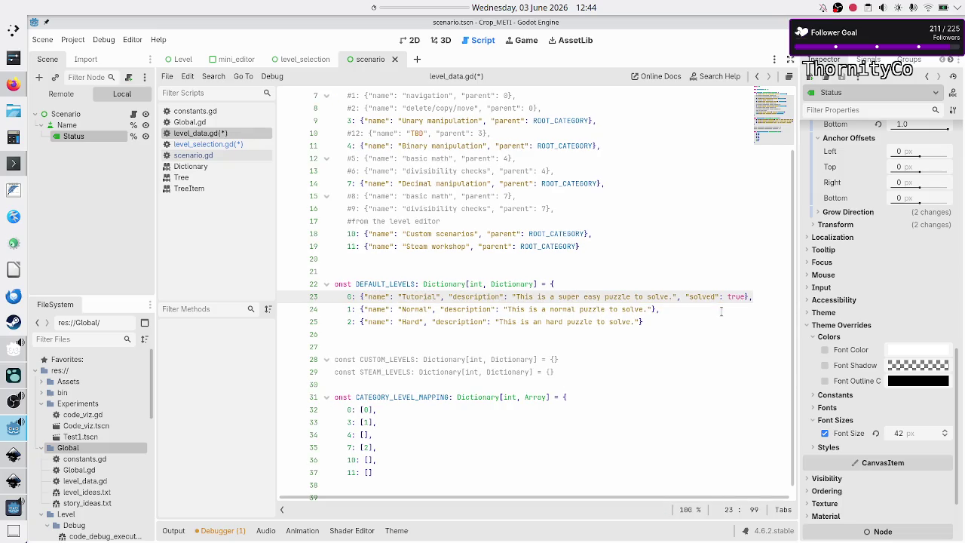
Step: Copy the "solved" flag onto the Normal and Hard entries
{"action": "left_click", "coordinate": [721, 311]}
{"action": "key", "text": "Up"}
{"action": "key", "text": "Right"}
{"action": "key", "text": "Right"}
{"action": "key", "text": "Right"}
{"action": "key", "text": "shift+Right"}
{"action": "key", "text": "shift+Right"}
{"action": "key", "text": "shift+Right"}
{"action": "key", "text": "ctrl+c"}
{"action": "key", "text": "Down"}
{"action": "key", "text": "Left"}
{"action": "key", "text": "Left"}
{"action": "key", "text": "ctrl+v"}
{"action": "key", "text": "Down"}
{"action": "key", "text": "Down"}
{"action": "key", "text": "Up"}
{"action": "key", "text": "End"}
{"action": "key", "text": "Left"}
{"action": "key", "text": "ctrl+v"}
{"action": "key", "text": "Up"}
Step: Set the Normal and Hard solved values to false, save, and return to level_selection.gd
{"action": "key", "text": "BackSpace"}
{"action": "key", "text": "BackSpace"}
{"action": "key", "text": "BackSpace"}
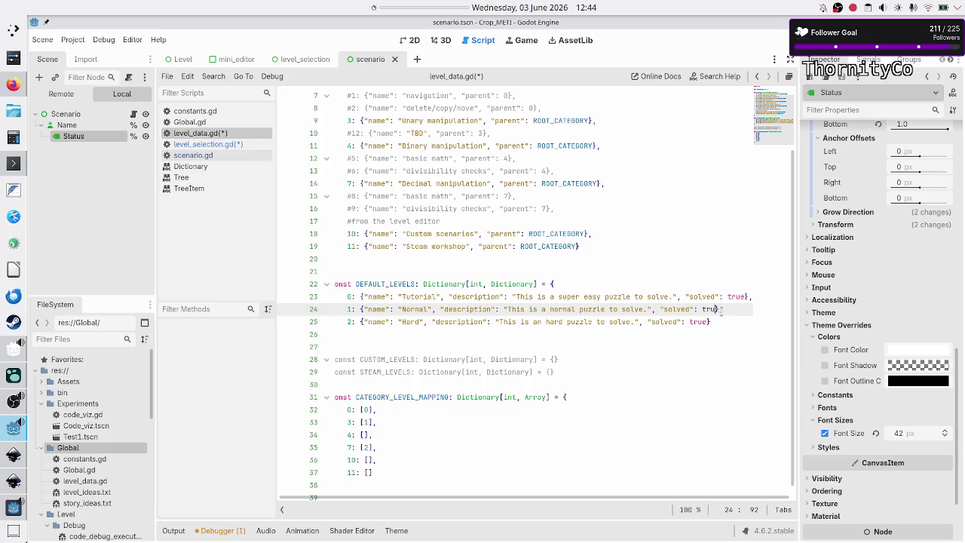
{"action": "type", "text": "false"}
{"action": "key", "text": "Down"}
{"action": "key", "text": "BackSpace"}
{"action": "key", "text": "BackSpace"}
{"action": "key", "text": "BackSpace"}
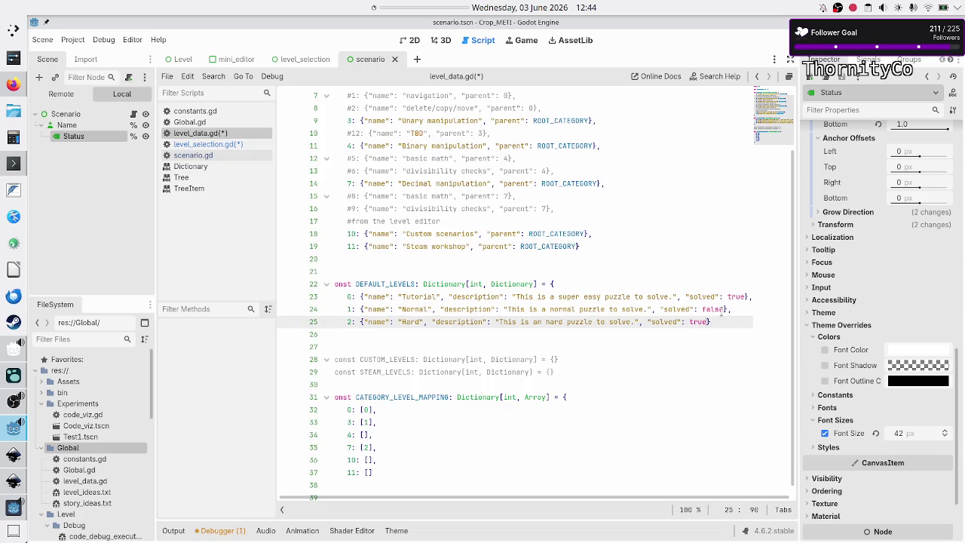
{"action": "type", "text": "false"}
{"action": "key", "text": "ctrl+s"}
{"action": "left_click", "coordinate": [204, 147]}
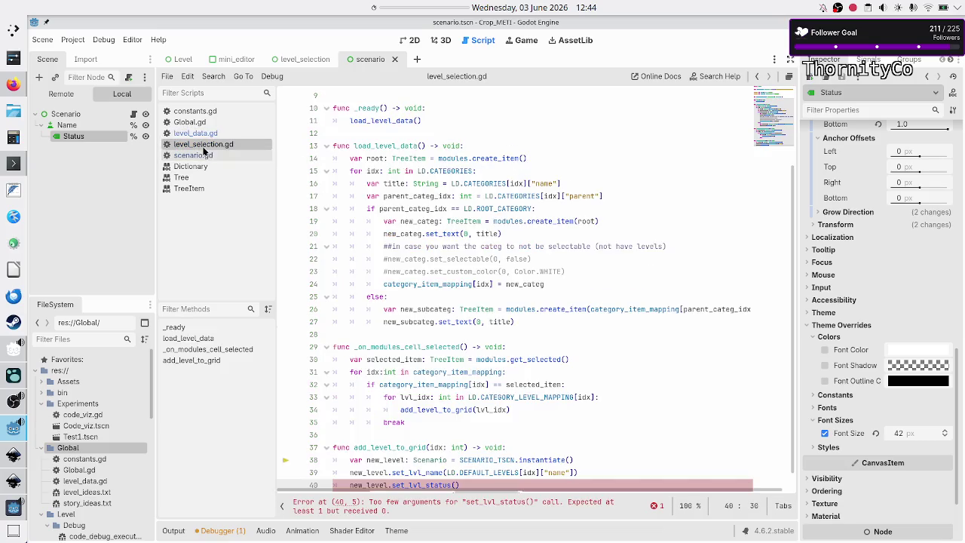
Step: Make line 40 call set_lvl_status(LD.DEFAULT_LEVELS[idx]["solved"]), save, and run with F5
{"action": "scroll", "coordinate": [502, 386], "scroll_direction": "down", "scroll_amount": 1}
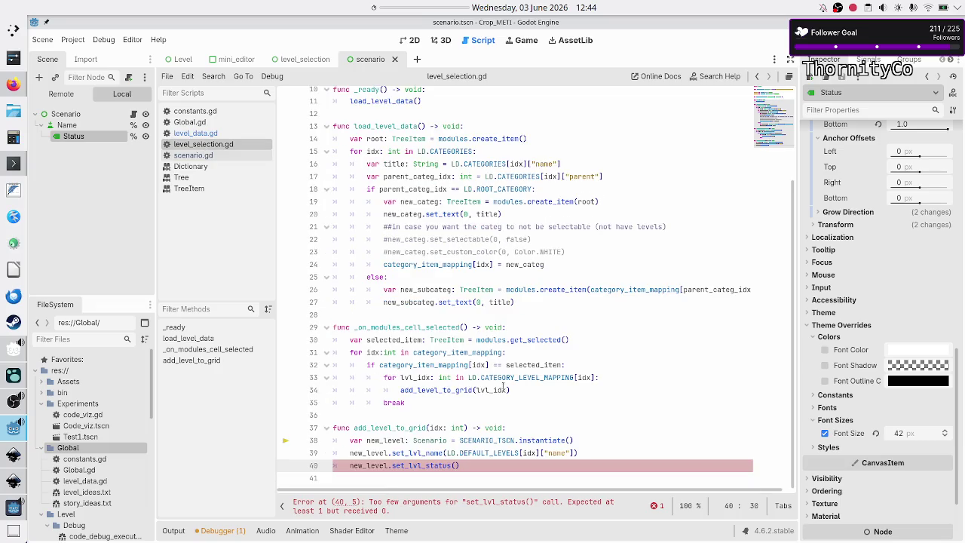
{"action": "key", "text": "Up"}
{"action": "key", "text": "Left"}
{"action": "key", "text": "Left"}
{"action": "key", "text": "shift+Right"}
{"action": "key", "text": "shift+Right"}
{"action": "key", "text": "shift+Right"}
{"action": "key", "text": "shift+Right"}
{"action": "key", "text": "shift+Right"}
{"action": "key", "text": "shift+Right"}
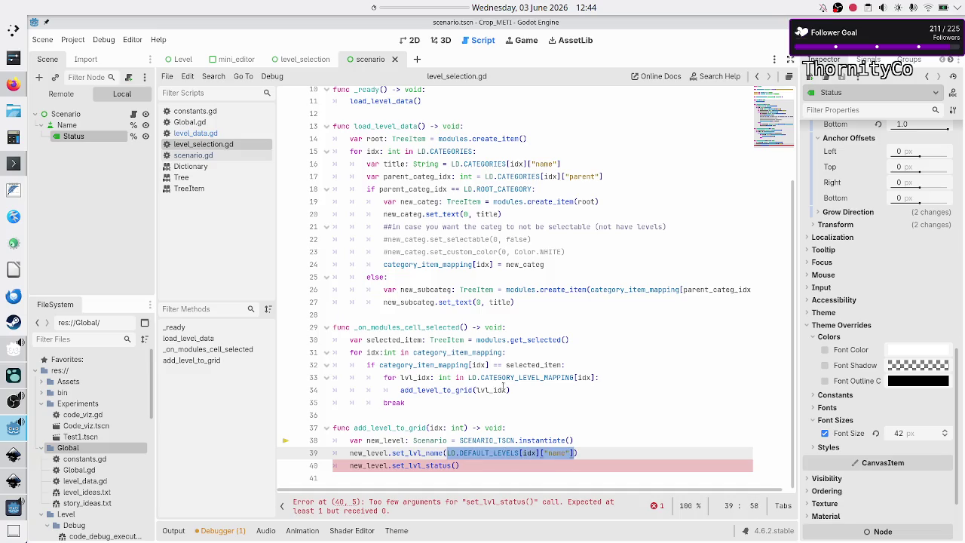
{"action": "key", "text": "ctrl+c"}
{"action": "key", "text": "Down"}
{"action": "key", "text": "Left"}
{"action": "key", "text": "ctrl+v"}
{"action": "key", "text": "BackSpace"}
{"action": "key", "text": "BackSpace"}
{"action": "key", "text": "BackSpace"}
{"action": "type", "text": "solved"}
{"action": "key", "text": "ctrl+s"}
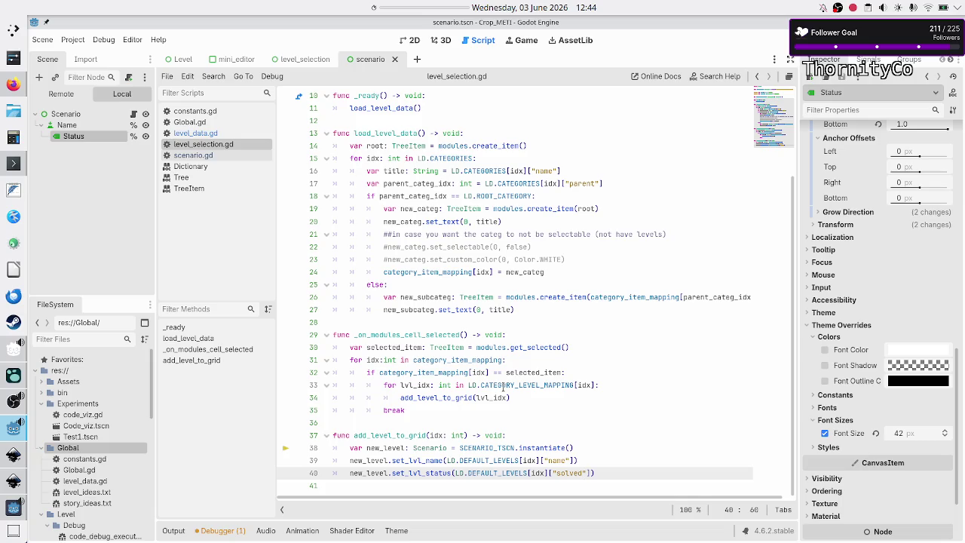
{"action": "key", "text": "F5"}
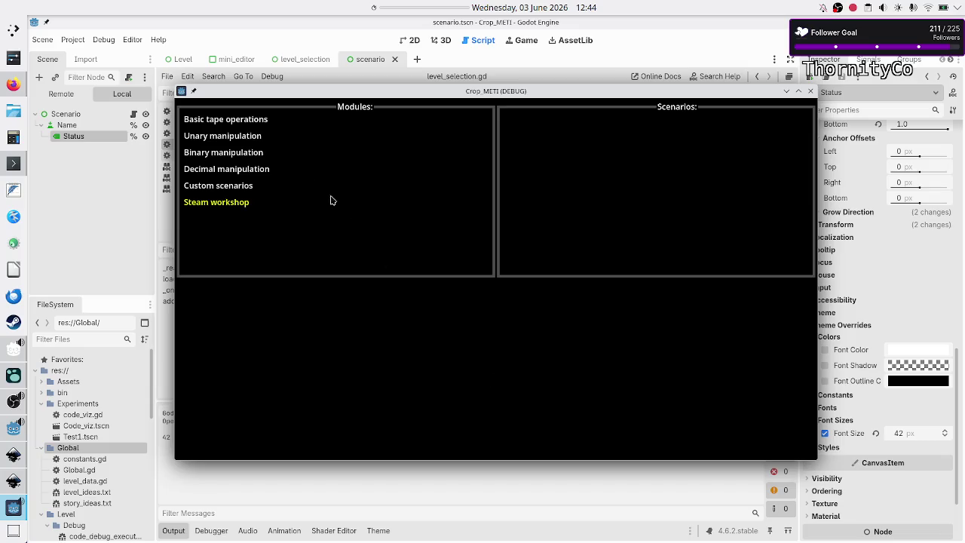
Step: Pick Basic tape operations in the running game and open the resulting level-name error in the Debugger
{"action": "left_click", "coordinate": [226, 123]}
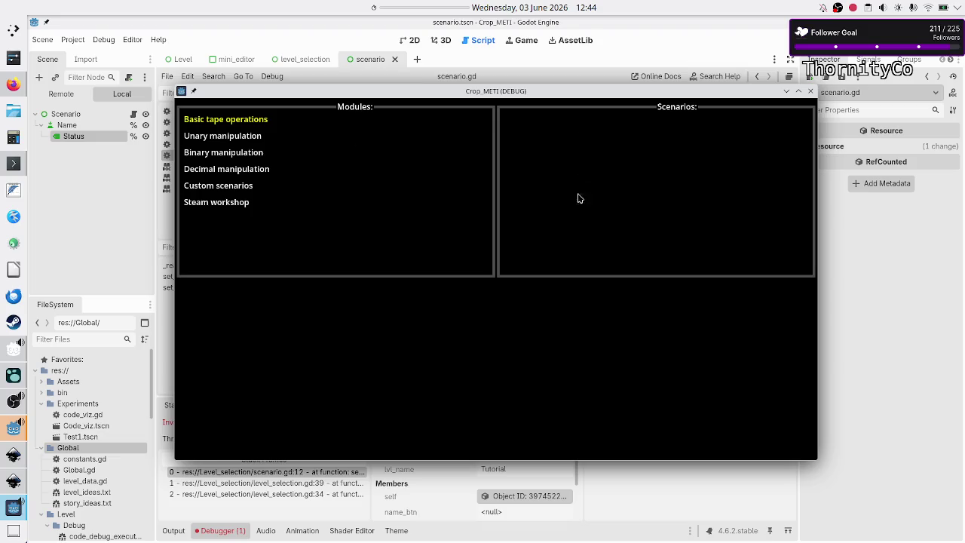
{"action": "left_click", "coordinate": [274, 509]}
{"action": "left_click", "coordinate": [241, 406]}
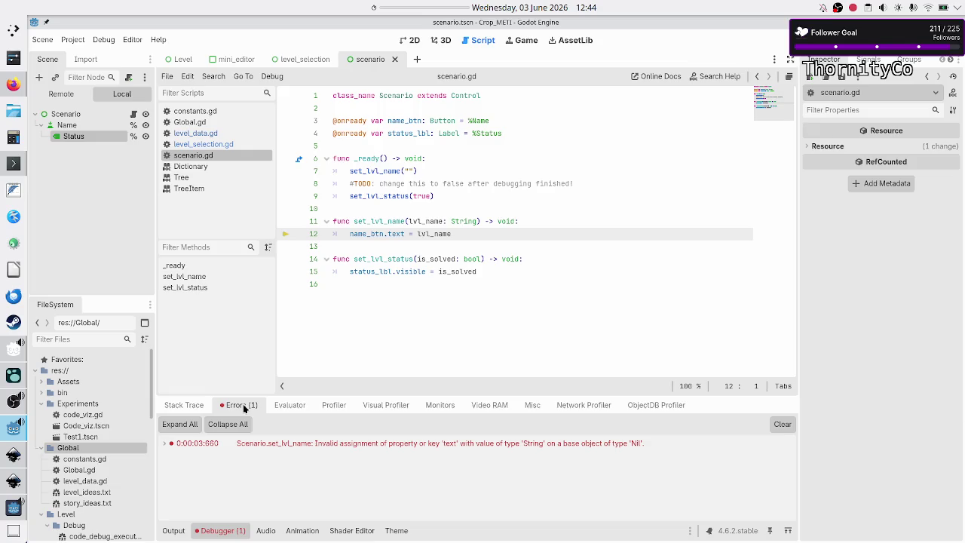
{"action": "mouse_move", "coordinate": [302, 445]}
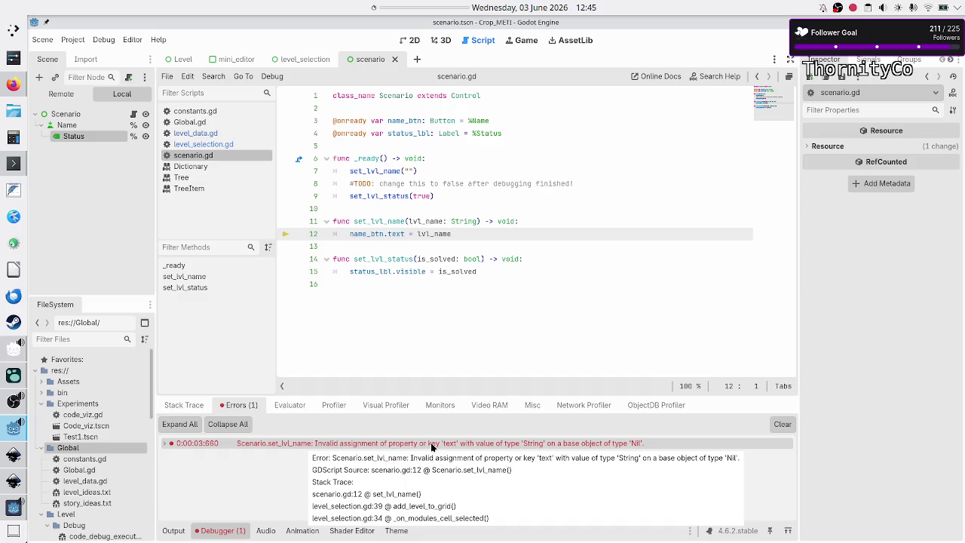
{"action": "left_click", "coordinate": [292, 445]}
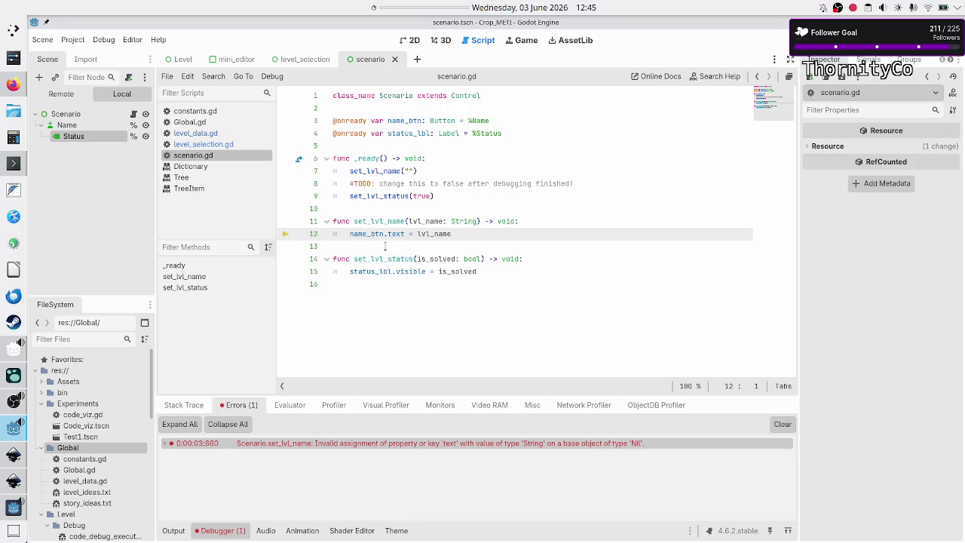
Step: Inspect name_btn's failing text assignment on scenario.gd line 12 and select the Name node
{"action": "double_click", "coordinate": [380, 234]}
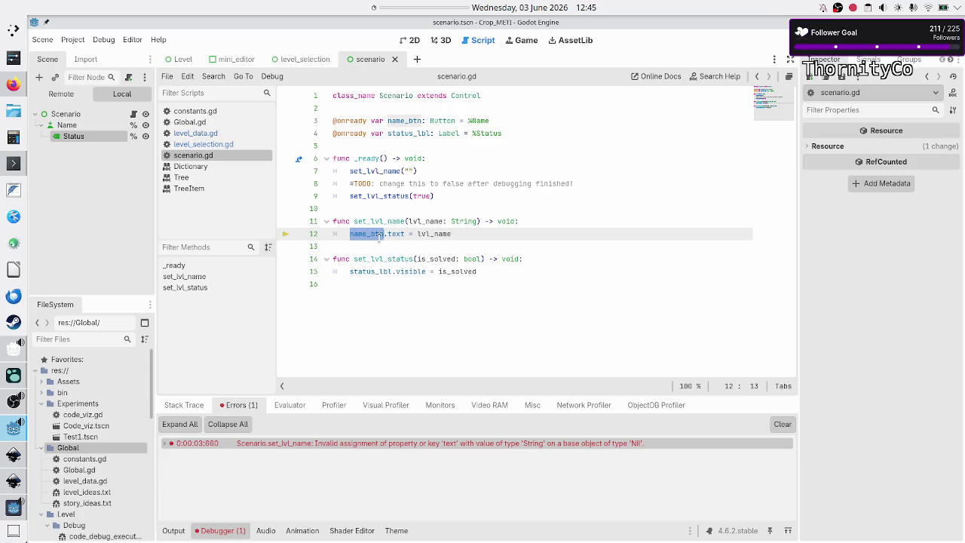
{"action": "left_click", "coordinate": [374, 326]}
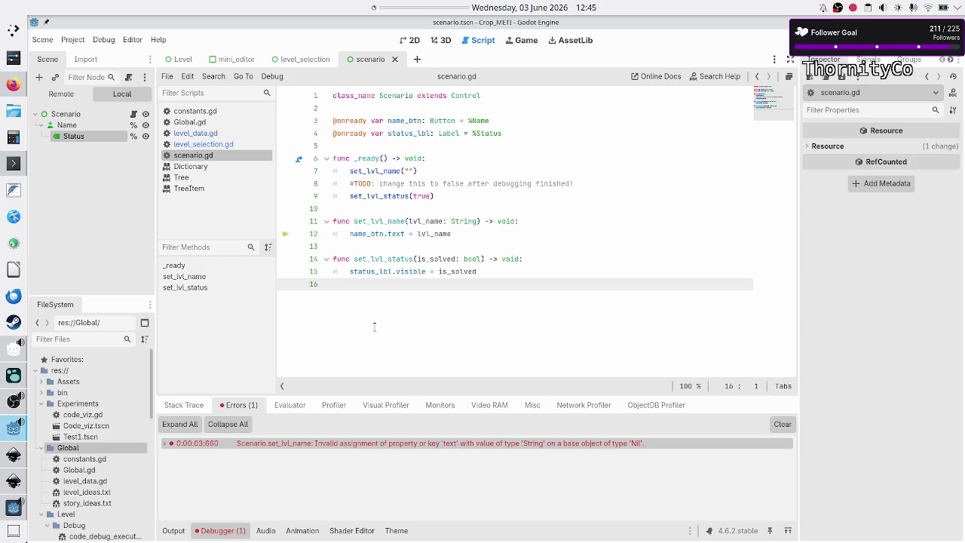
{"action": "left_click", "coordinate": [392, 235]}
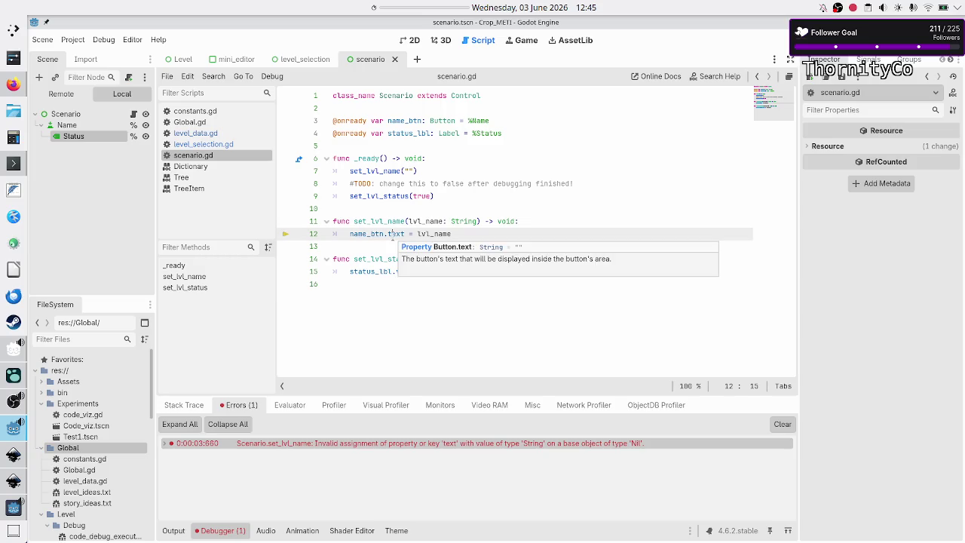
{"action": "left_click", "coordinate": [78, 128]}
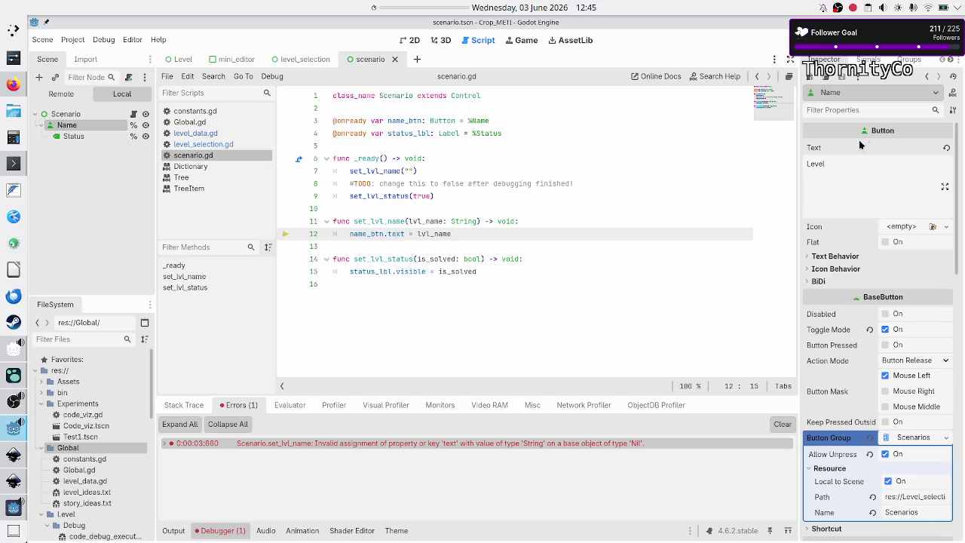
Step: Examine the onready status_lbl reference in scenario.gd, then switch to level_selection.gd
{"action": "mouse_move", "coordinate": [819, 151]}
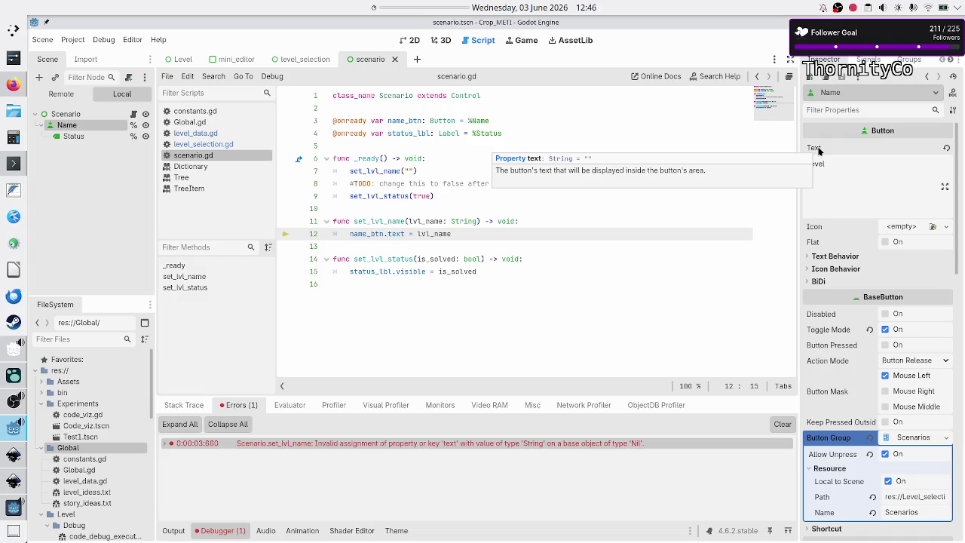
{"action": "double_click", "coordinate": [352, 120]}
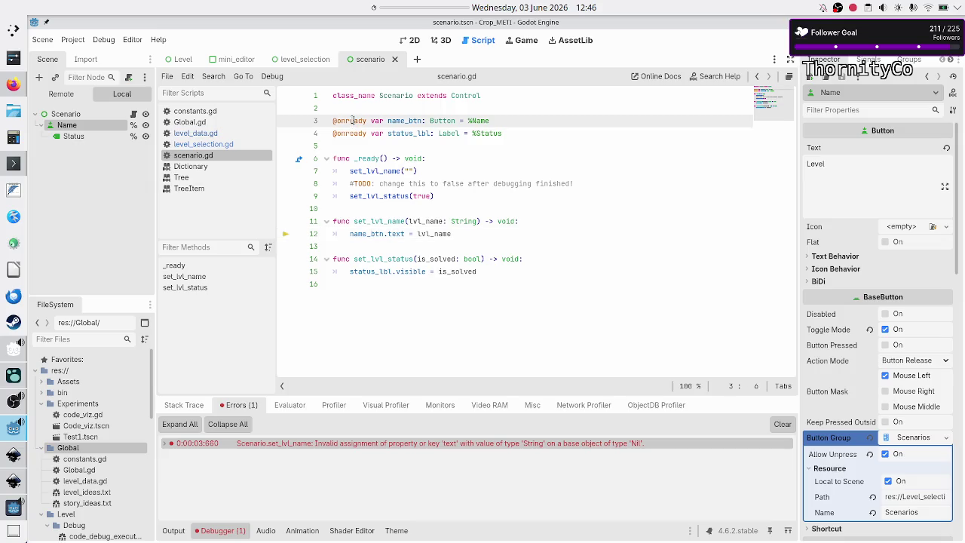
{"action": "double_click", "coordinate": [414, 133]}
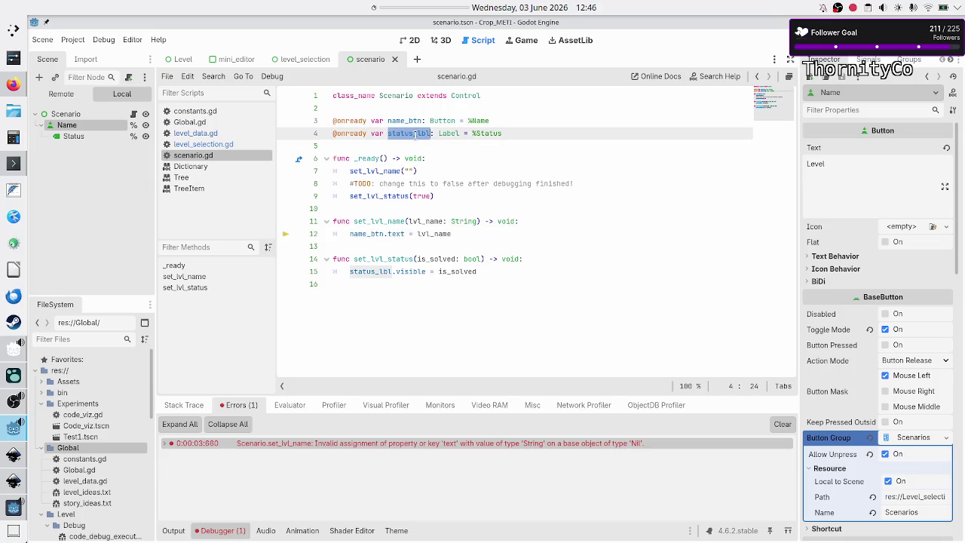
{"action": "left_click", "coordinate": [364, 146]}
{"action": "left_click", "coordinate": [217, 145]}
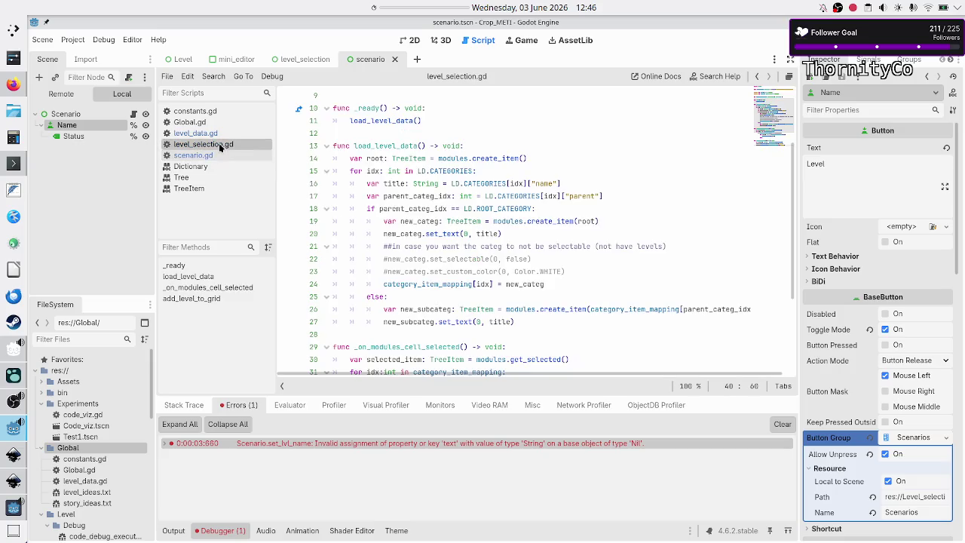
Step: Insert scenarios.add_child(new_level) after the instantiate line, then save and run the game
{"action": "scroll", "coordinate": [451, 294], "scroll_direction": "down", "scroll_amount": 6}
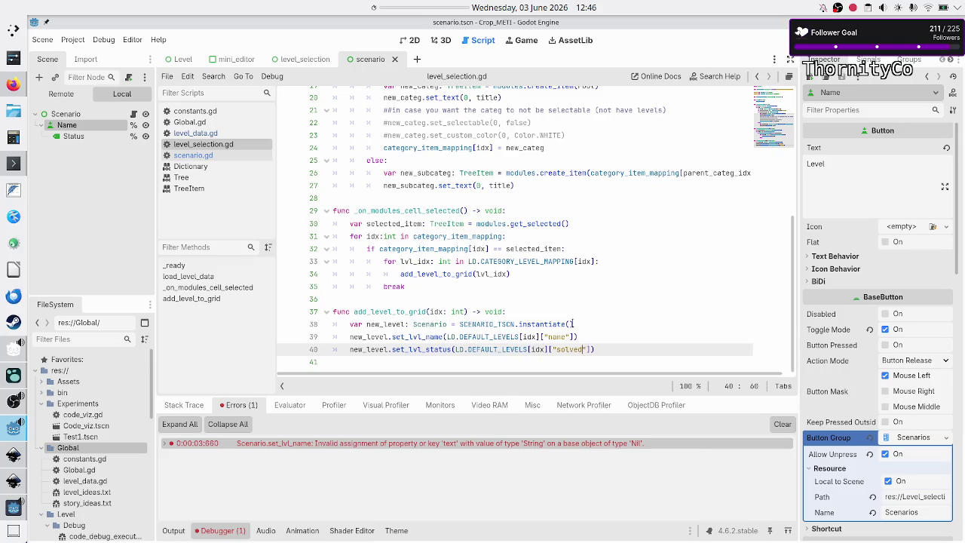
{"action": "left_click", "coordinate": [576, 323]}
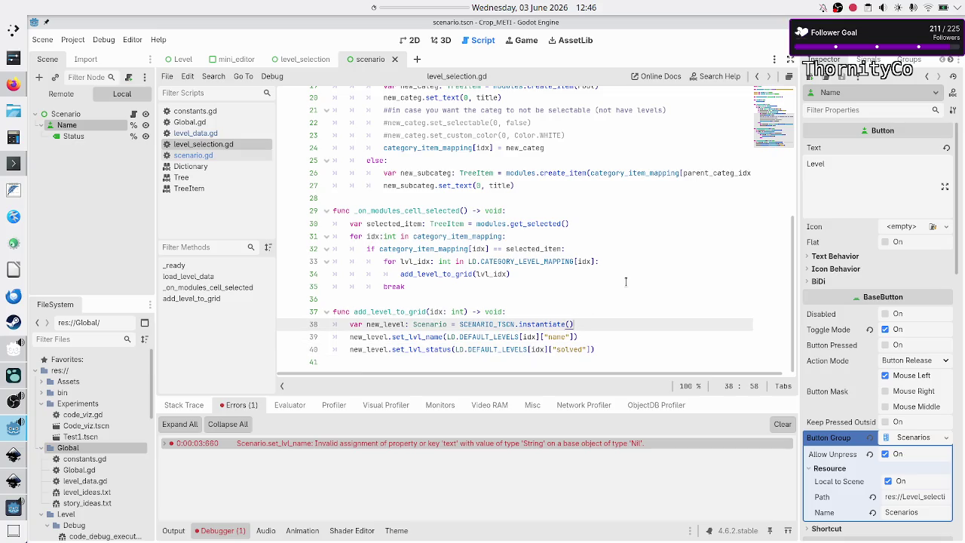
{"action": "key", "text": "Return"}
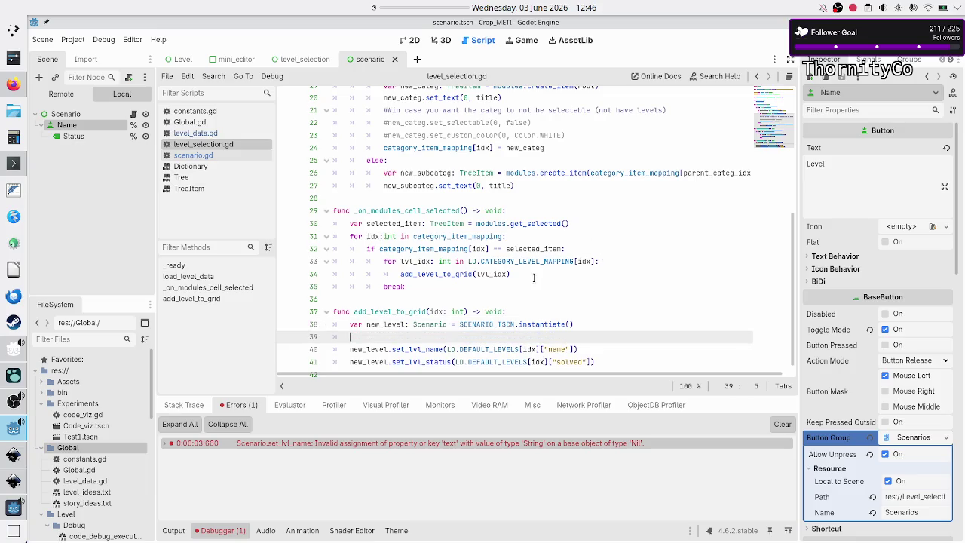
{"action": "scroll", "coordinate": [533, 278], "scroll_direction": "up", "scroll_amount": 6}
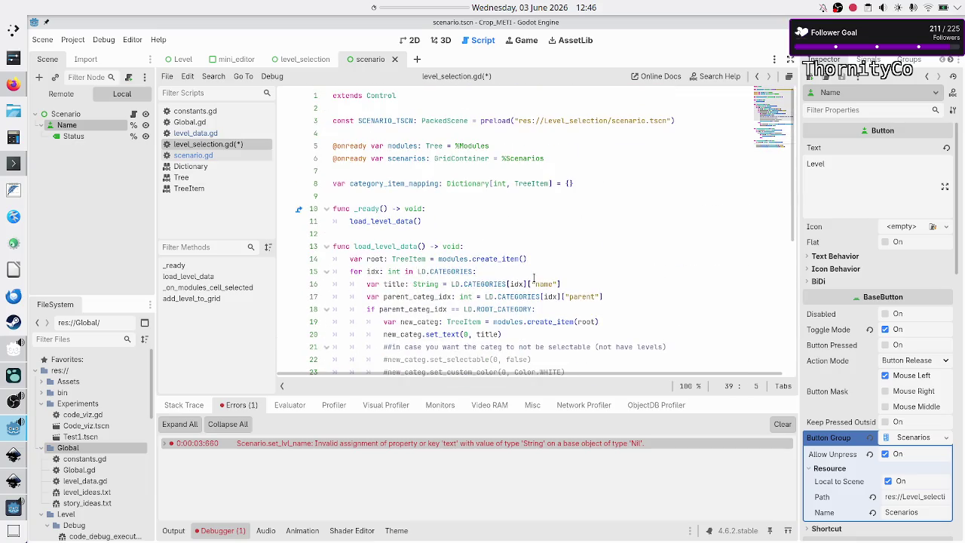
{"action": "scroll", "coordinate": [533, 278], "scroll_direction": "down", "scroll_amount": 6}
{"action": "type", "text": "scenarios."}
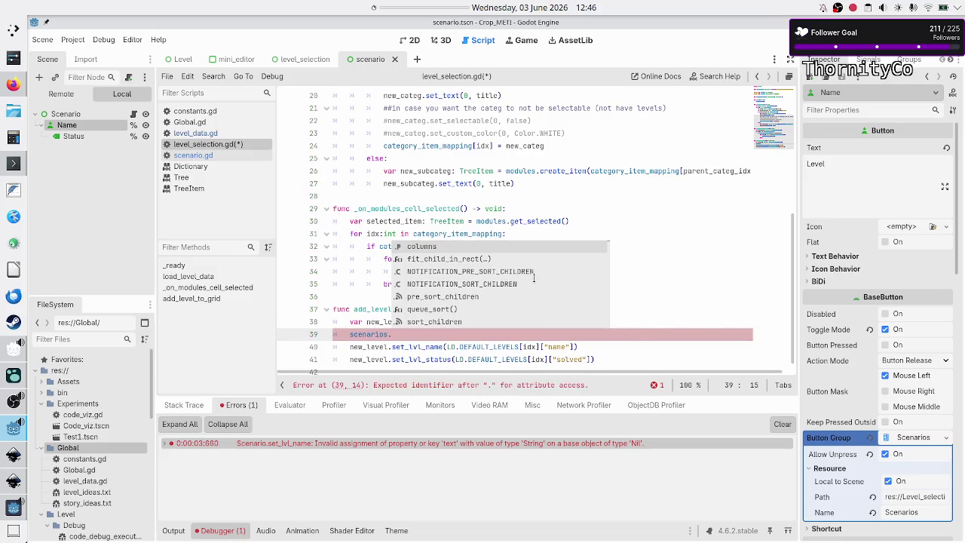
{"action": "type", "text": "add_ch"}
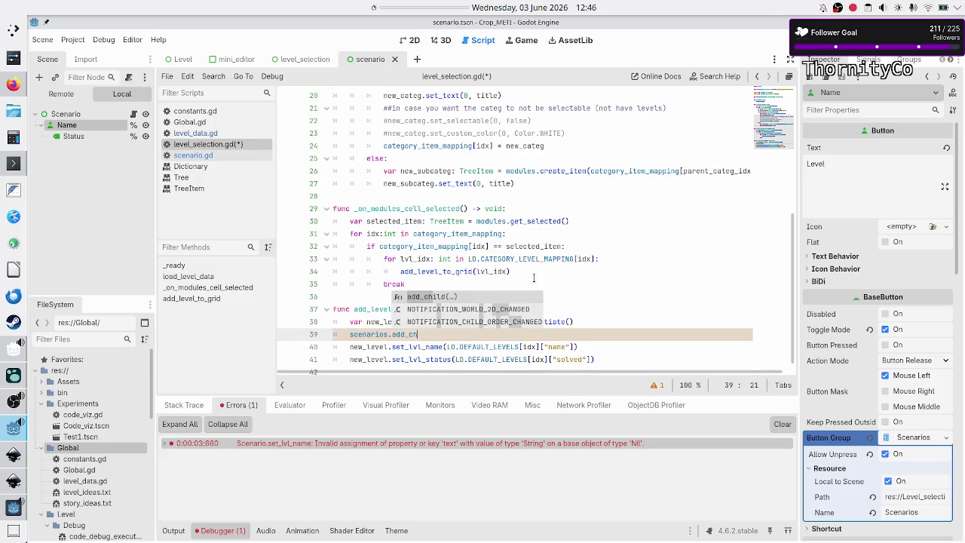
{"action": "key", "text": "Return"}
{"action": "type", "text": "new_level"}
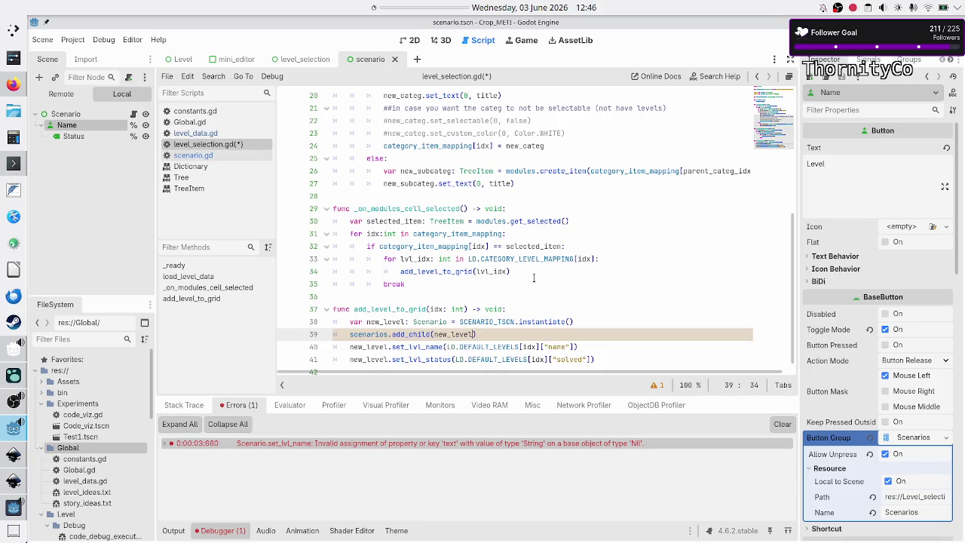
{"action": "type", "text": ")"}
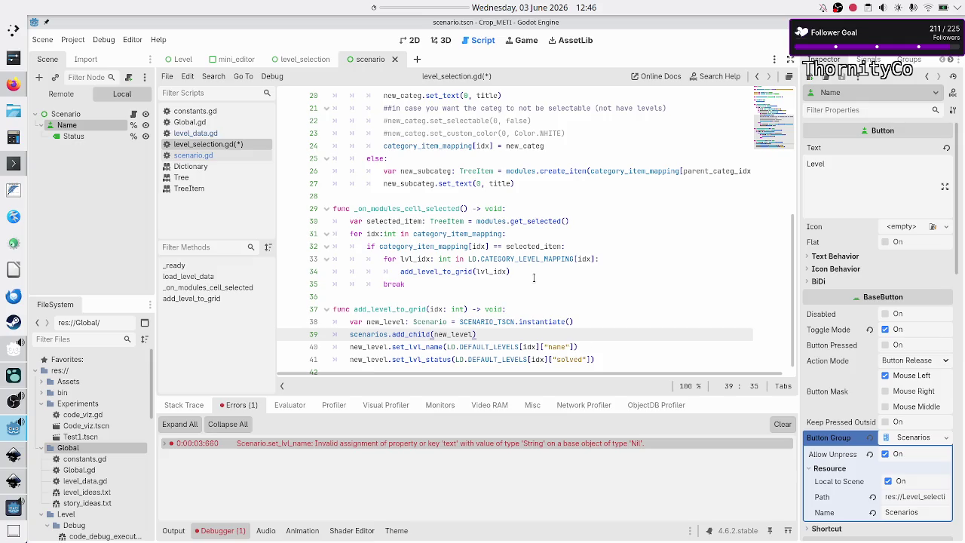
{"action": "key", "text": "F5"}
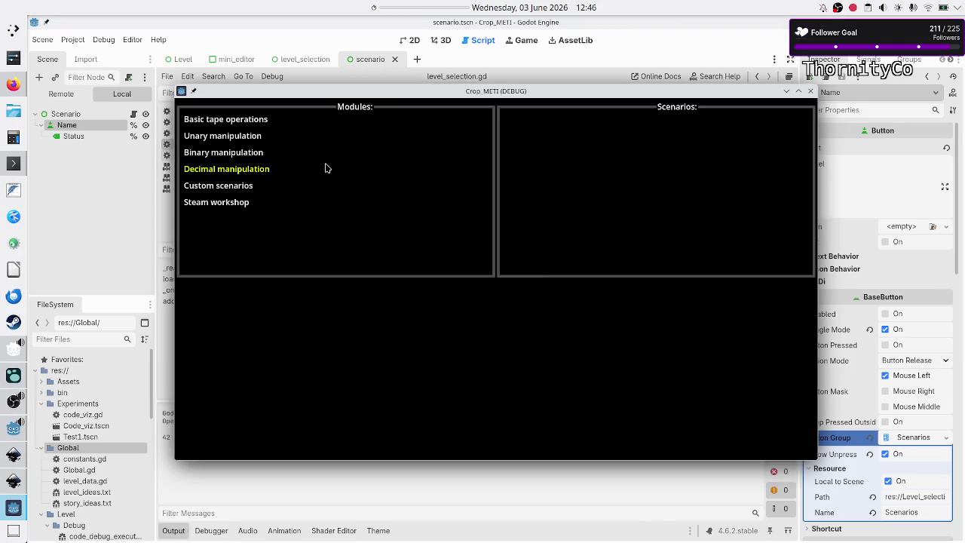
Step: Pick Basic tape operations, relaunch the game, pick it again, and select the Tutorial tile
{"action": "left_click", "coordinate": [251, 118]}
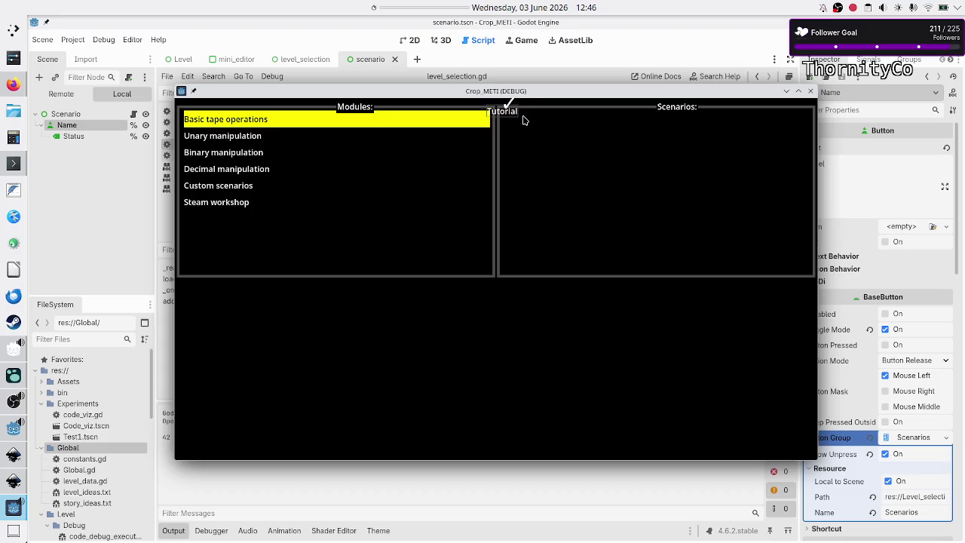
{"action": "left_click", "coordinate": [810, 91]}
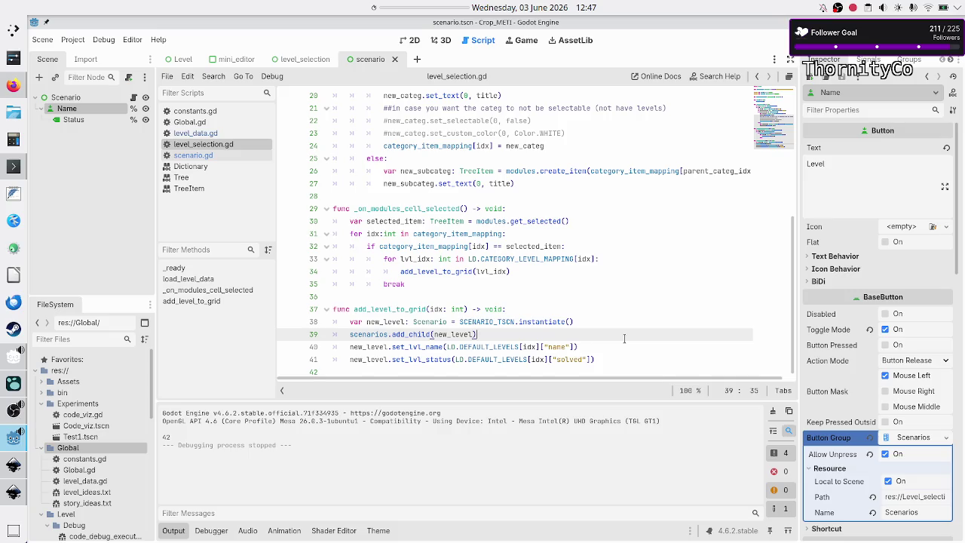
{"action": "key", "text": "F5"}
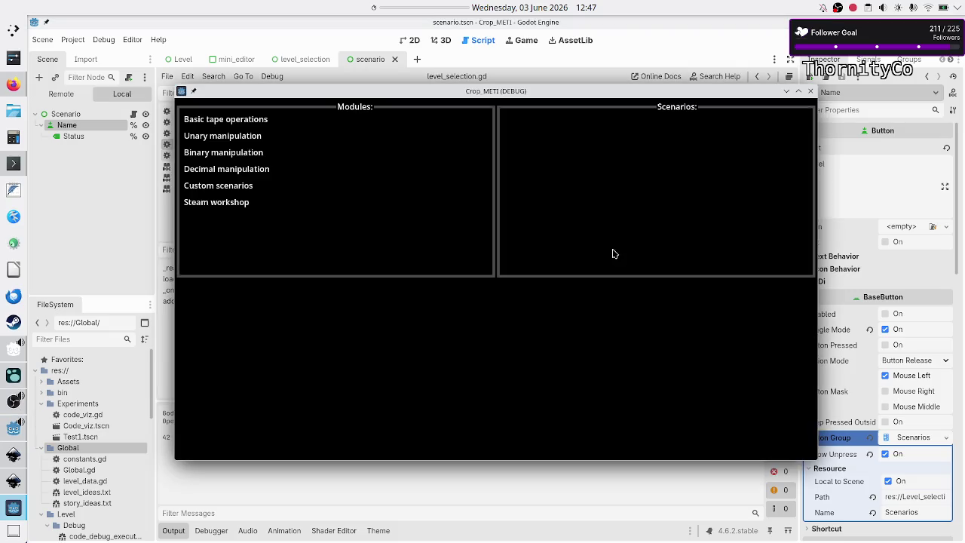
{"action": "left_click", "coordinate": [253, 125]}
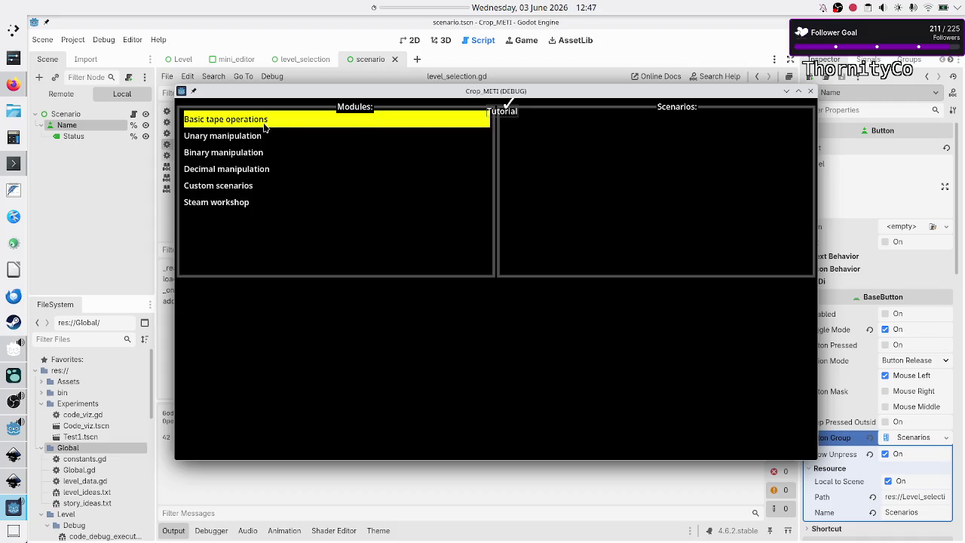
{"action": "left_click", "coordinate": [505, 112]}
Step: Close the game, add new_level.custom_minimum_size = Vector2(200, 200) after add_child, and rerun
{"action": "left_click", "coordinate": [807, 89]}
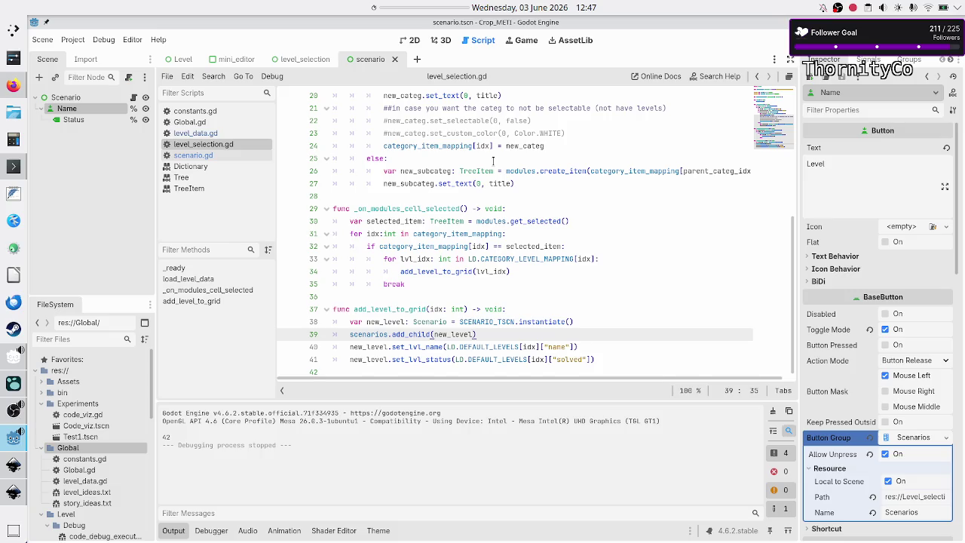
{"action": "key", "text": "Return"}
{"action": "type", "text": "ne"}
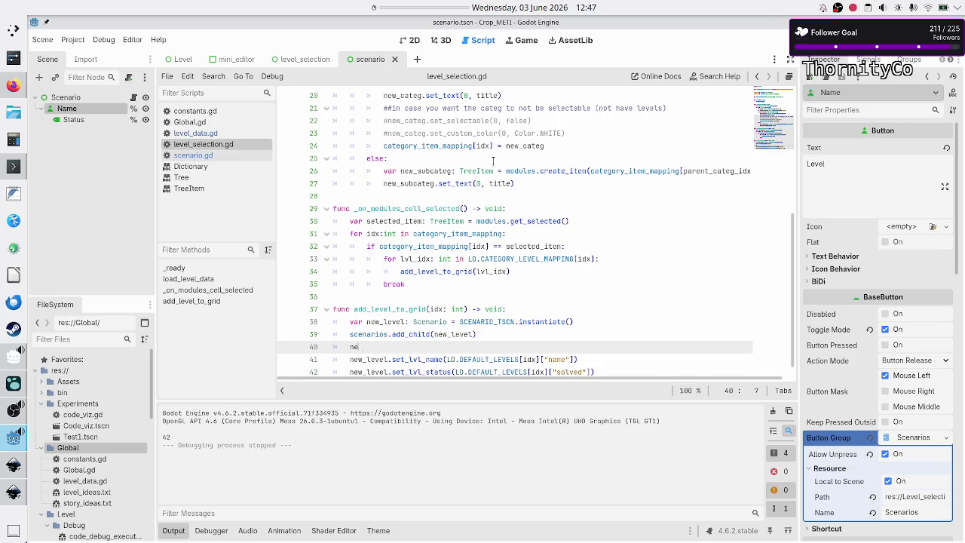
{"action": "type", "text": "w_level.custom_m"}
{"action": "key", "text": "Return"}
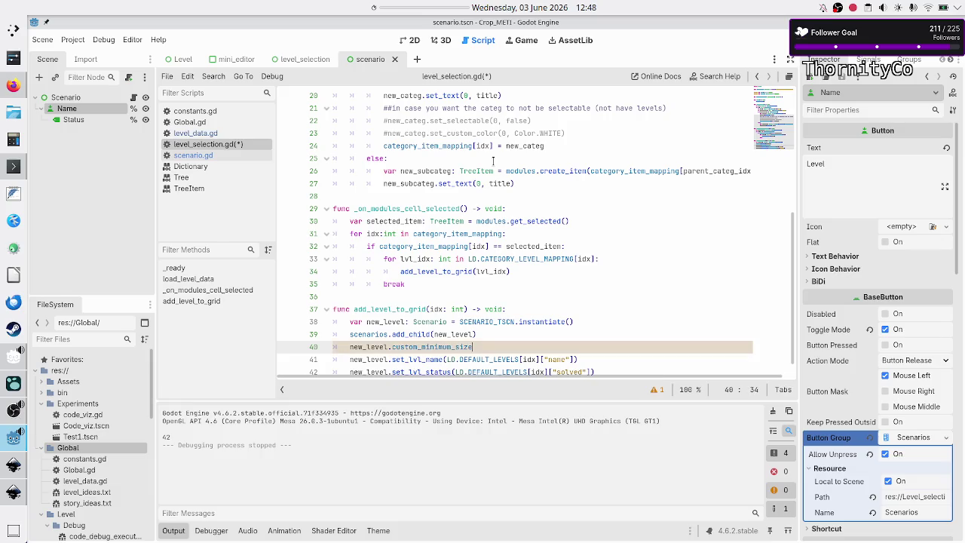
{"action": "type", "text": " = Vec"}
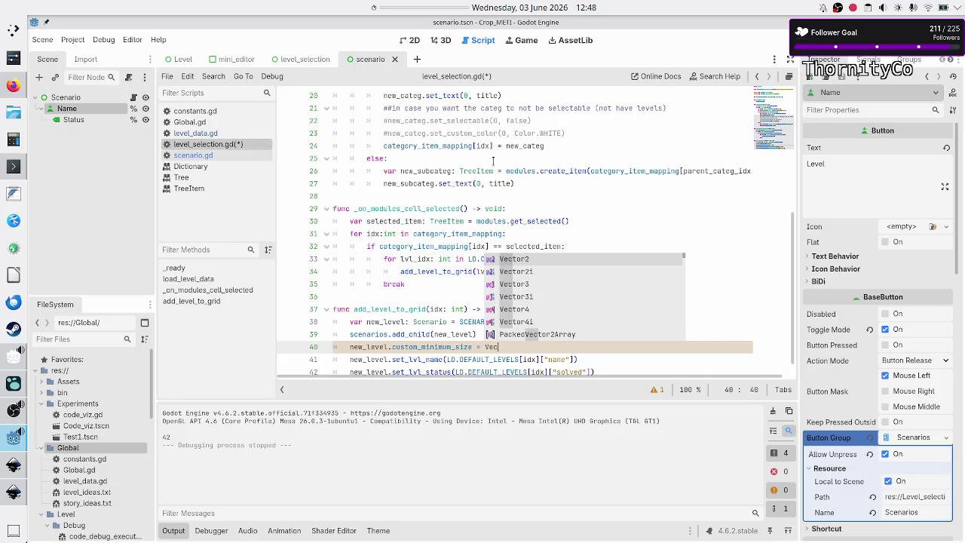
{"action": "key", "text": "Return"}
{"action": "type", "text": "("}
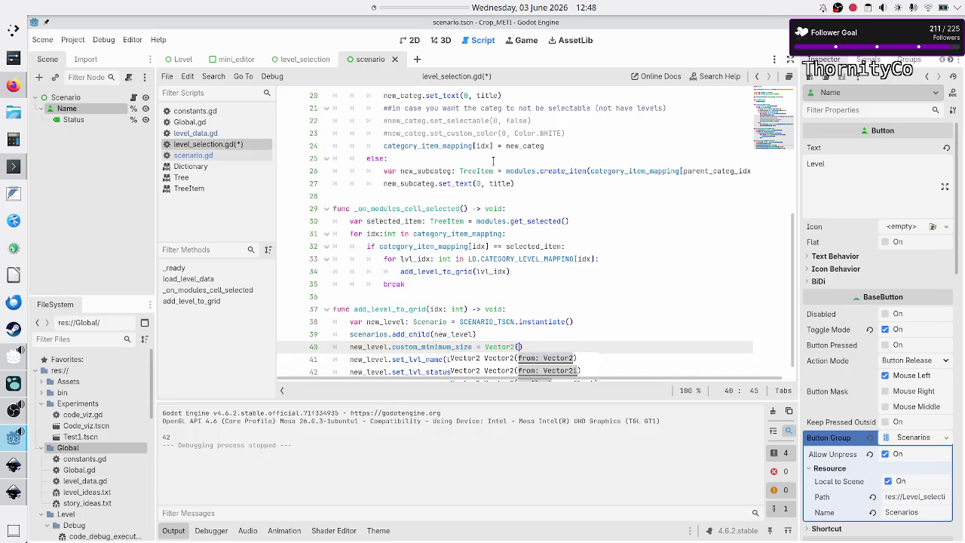
{"action": "type", "text": "200, 200"}
{"action": "key", "text": "F5"}
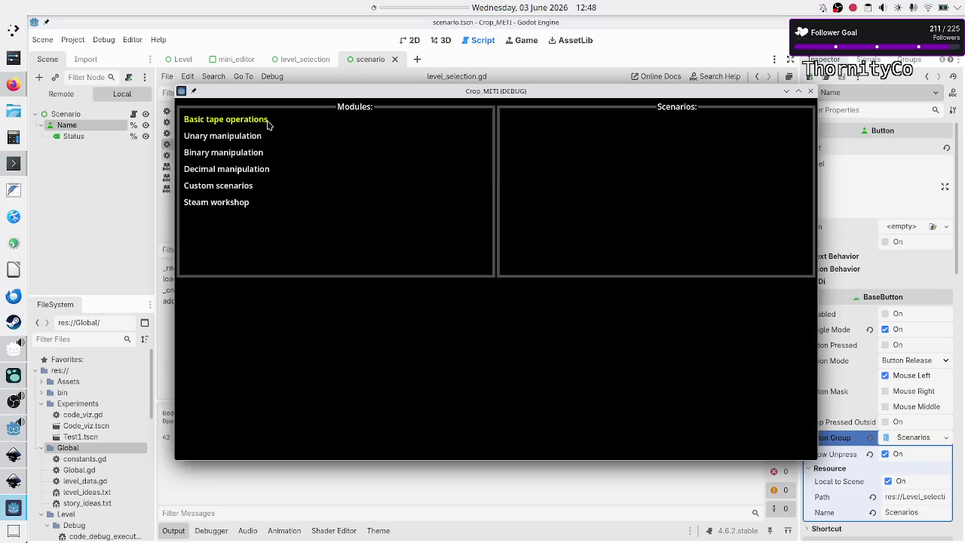
Step: Choose Basic tape operations and its Tutorial tile in the game, then switch to Inkscape
{"action": "left_click", "coordinate": [267, 122]}
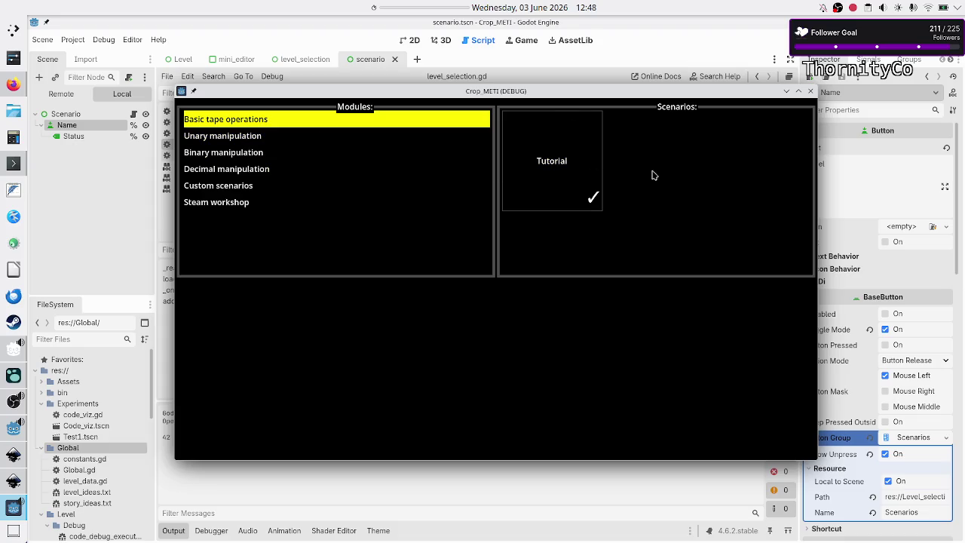
{"action": "left_click", "coordinate": [551, 162]}
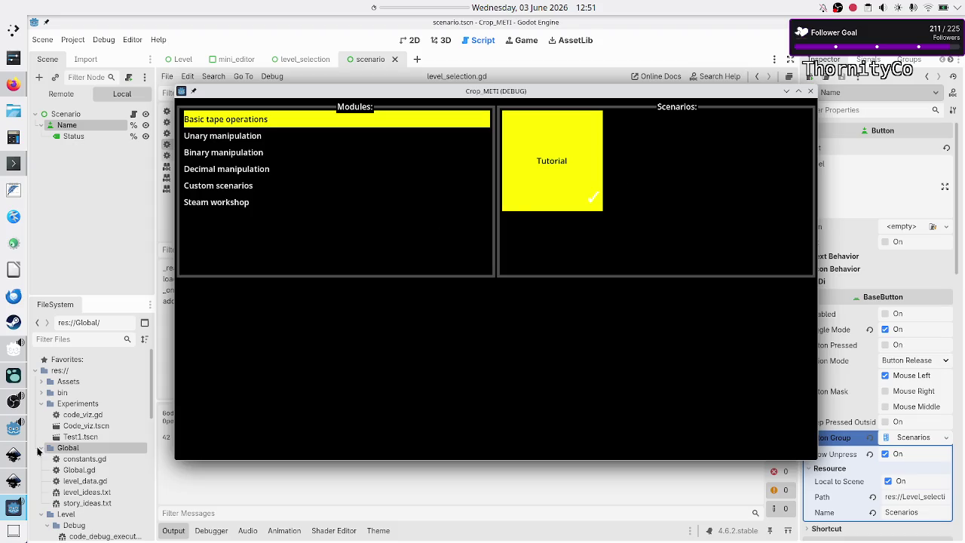
{"action": "left_click", "coordinate": [13, 480]}
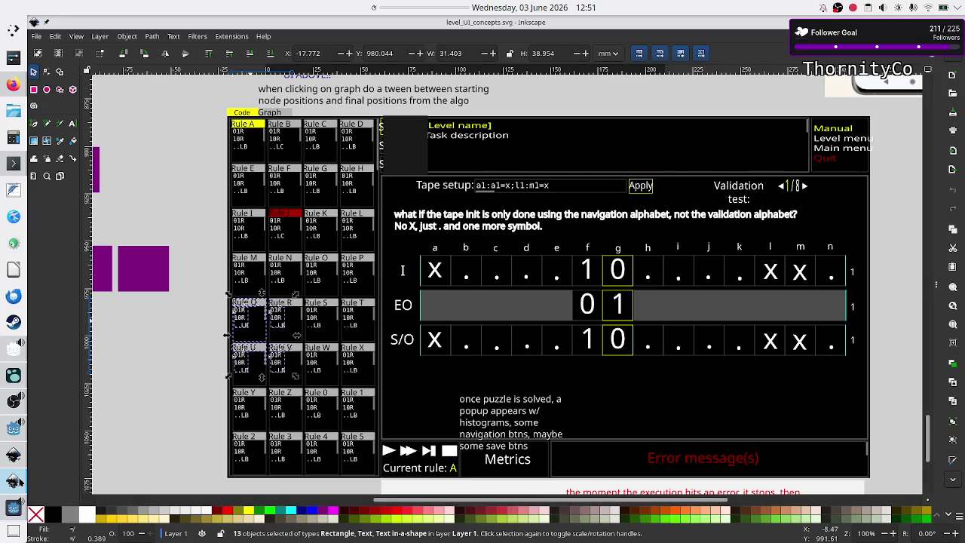
Step: View the level_selection_UI.svg mockup, then return to the level_UI_concepts drawing
{"action": "left_click", "coordinate": [13, 455]}
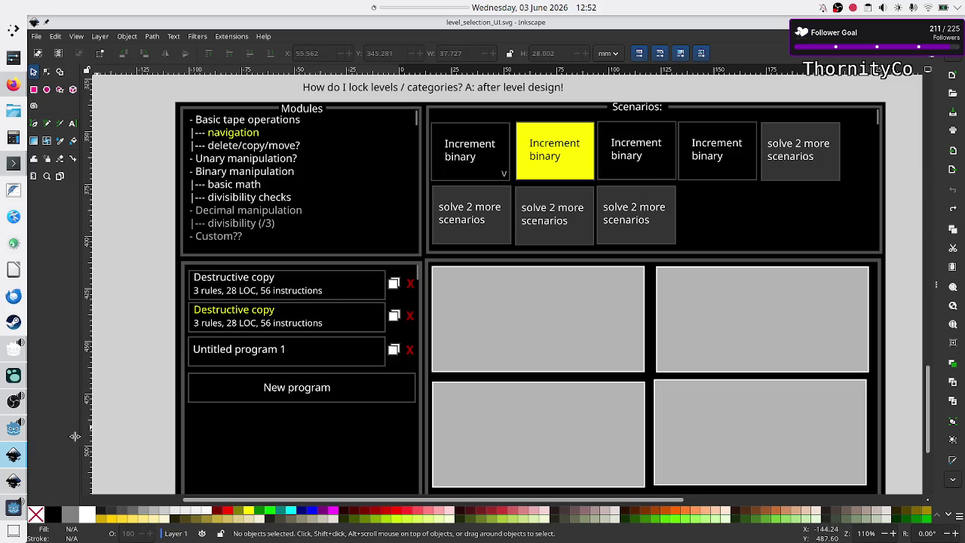
{"action": "left_click", "coordinate": [13, 481]}
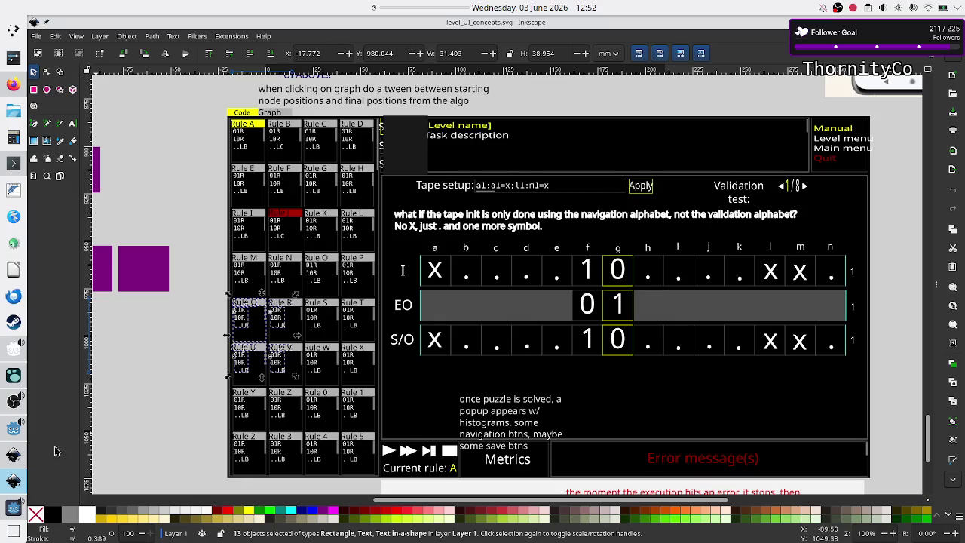
Step: Maximize and close the Crop_METI game window, then show scenario.tscn's 2D view in Godot
{"action": "left_click", "coordinate": [15, 505]}
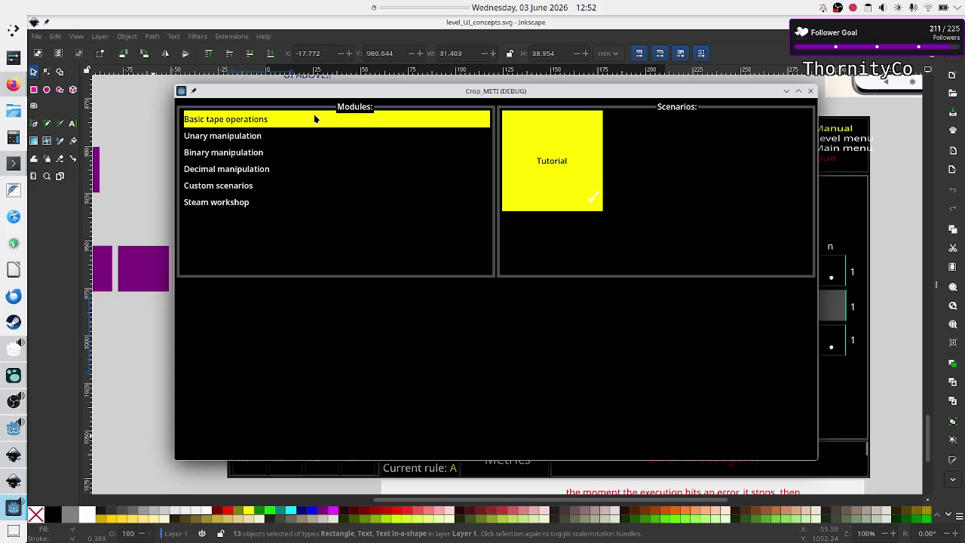
{"action": "double_click", "coordinate": [386, 92]}
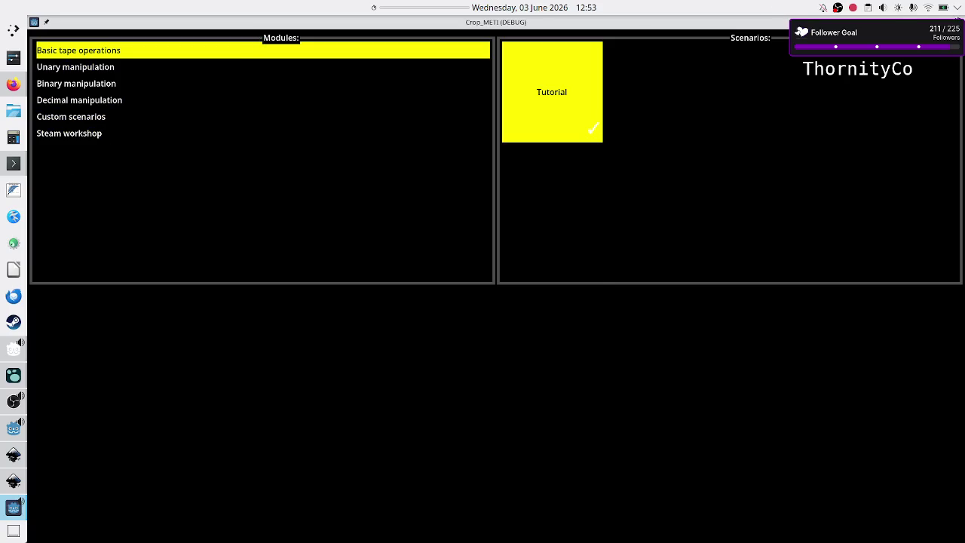
{"action": "left_click", "coordinate": [956, 20]}
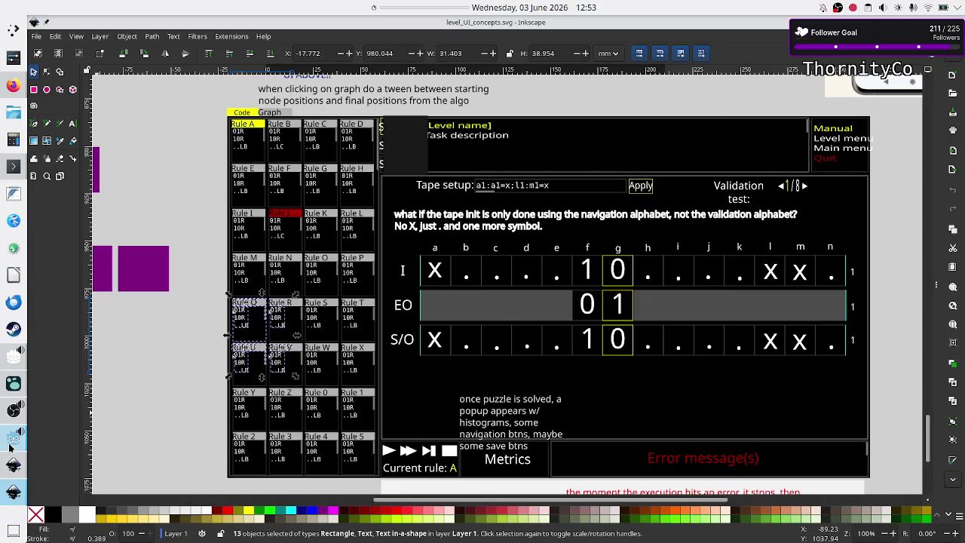
{"action": "left_click", "coordinate": [14, 436]}
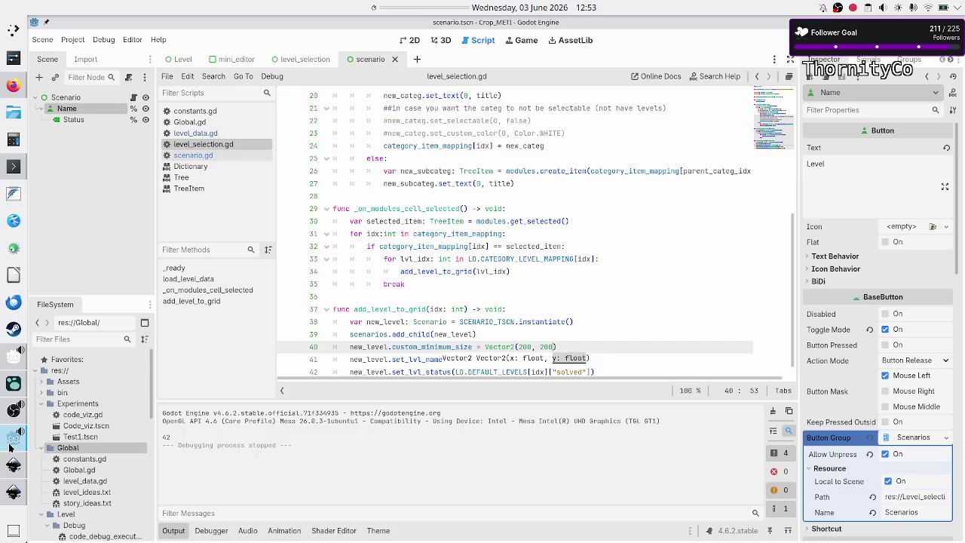
{"action": "left_click", "coordinate": [409, 40]}
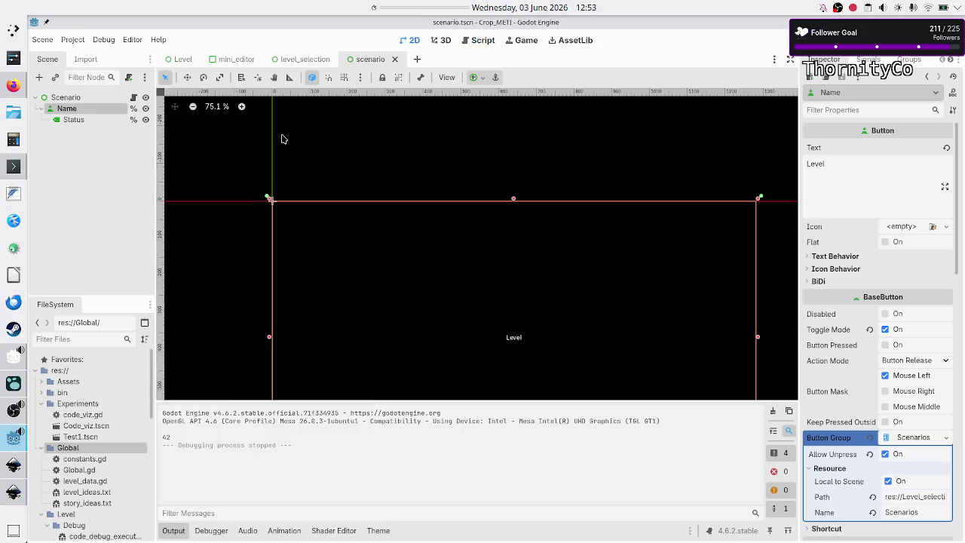
Step: Open the level_selection scene and collapse the Output panel
{"action": "left_click", "coordinate": [301, 59]}
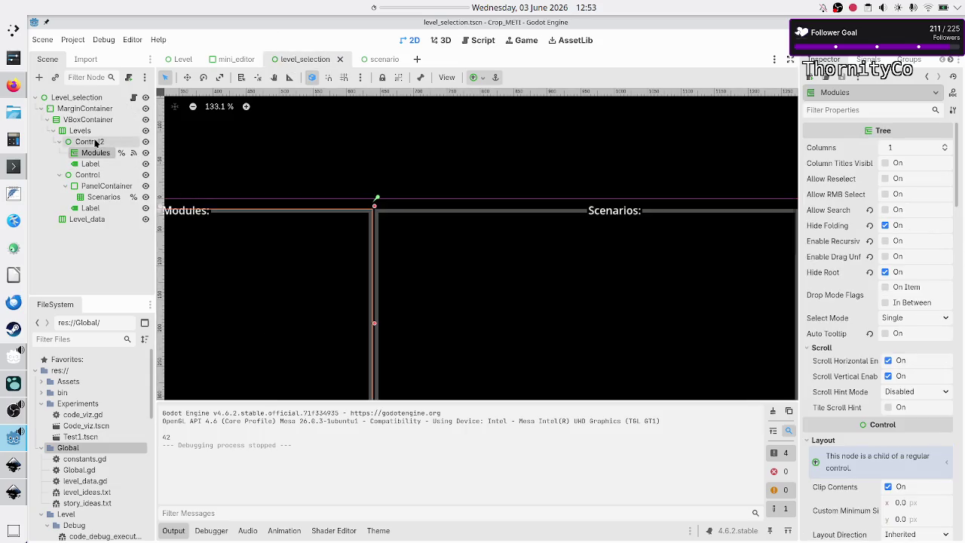
{"action": "left_click", "coordinate": [175, 530]}
{"action": "scroll", "coordinate": [314, 352], "scroll_direction": "down", "scroll_amount": 2}
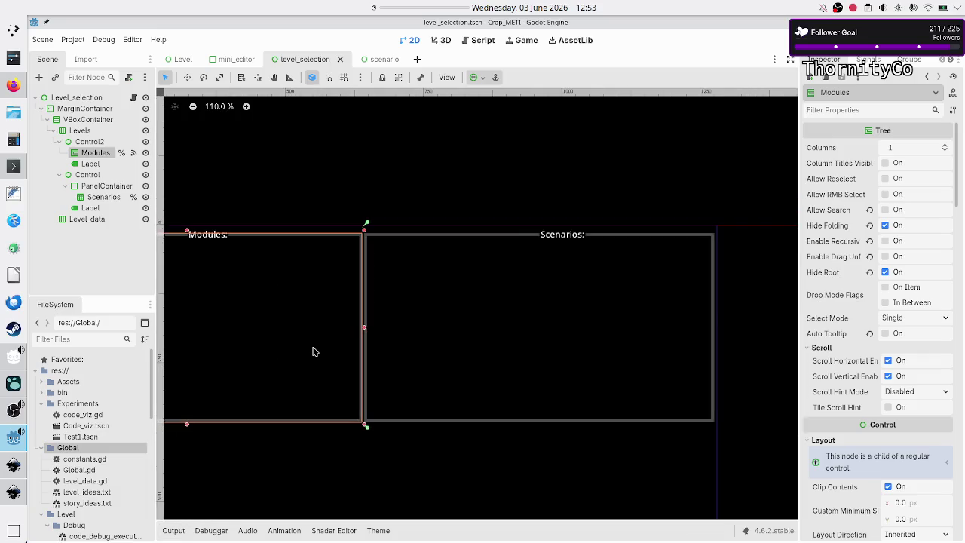
{"action": "scroll", "coordinate": [315, 352], "scroll_direction": "down", "scroll_amount": 4}
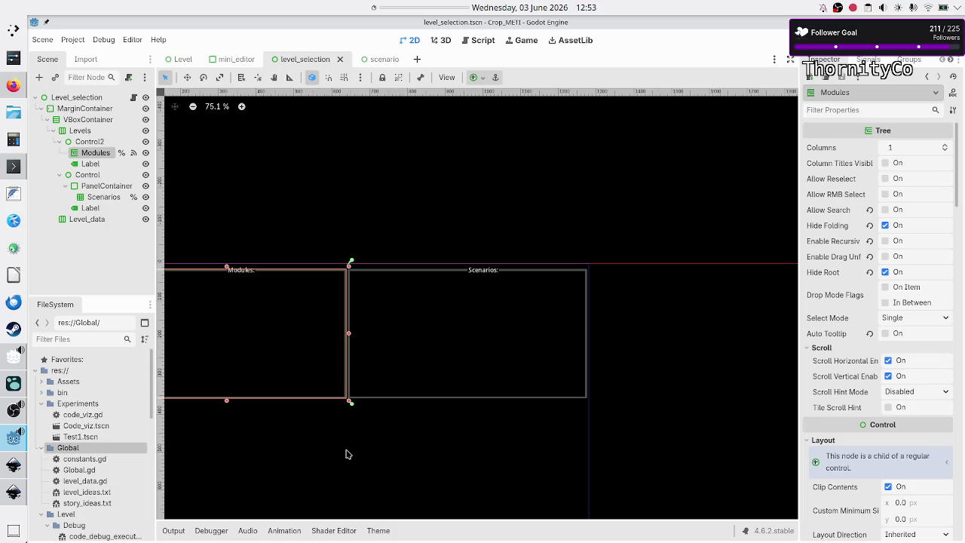
{"action": "scroll", "coordinate": [346, 453], "scroll_direction": "left", "scroll_amount": 5}
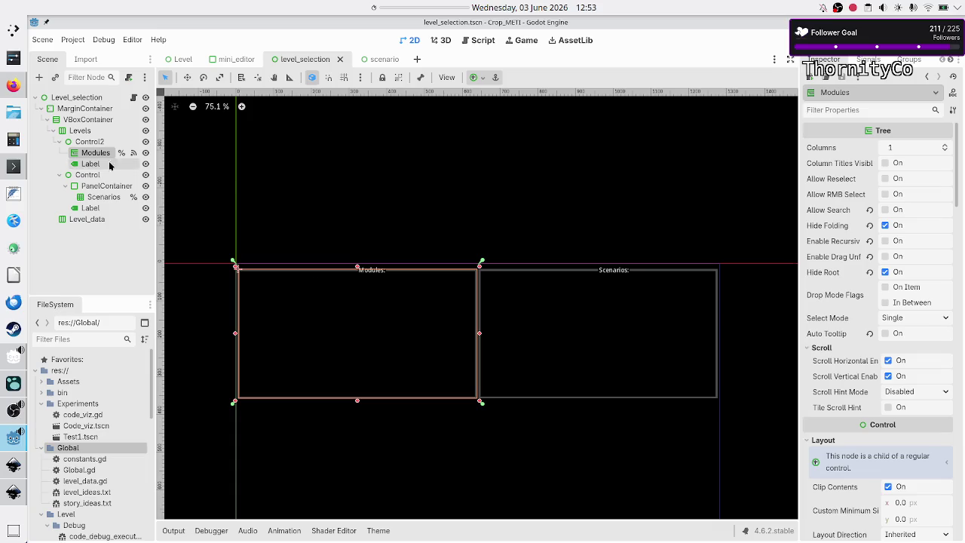
Step: Select Control2, then the Modules tree, and scroll to its Theme Overrides
{"action": "left_click", "coordinate": [88, 143]}
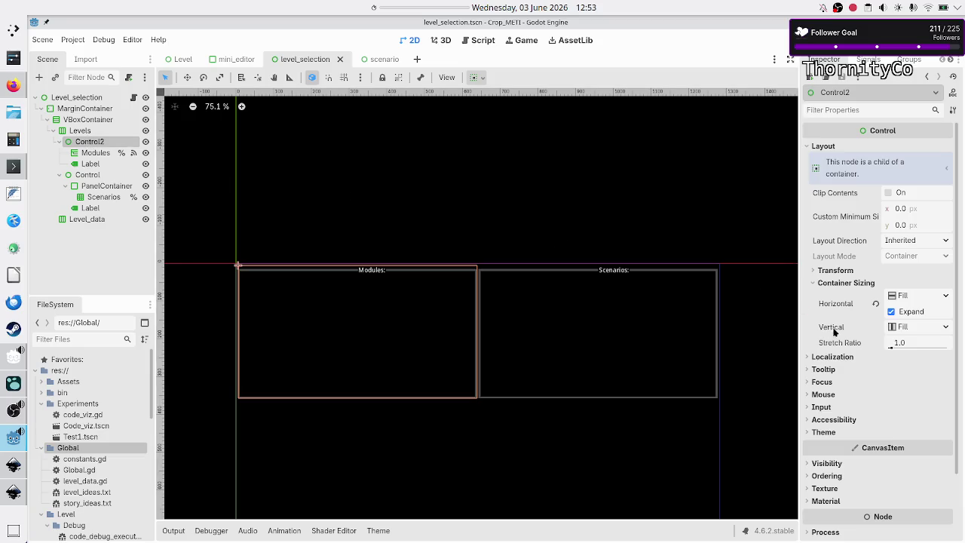
{"action": "left_click", "coordinate": [87, 155]}
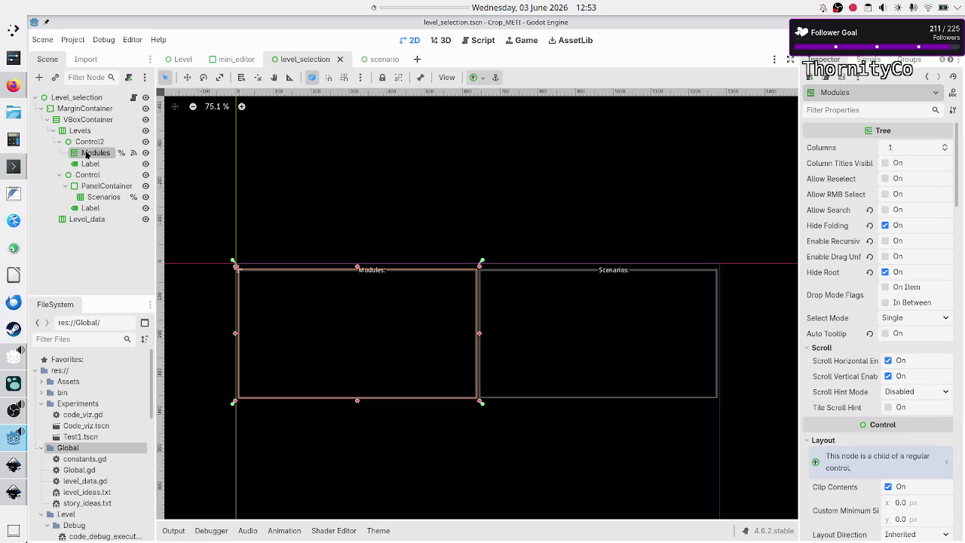
{"action": "scroll", "coordinate": [850, 323], "scroll_direction": "down", "scroll_amount": 5}
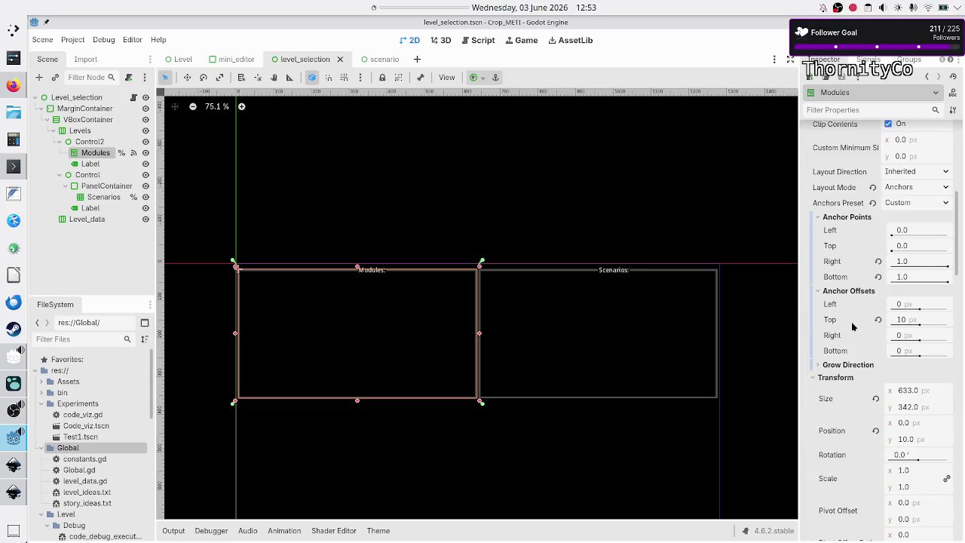
{"action": "scroll", "coordinate": [853, 326], "scroll_direction": "down", "scroll_amount": 10}
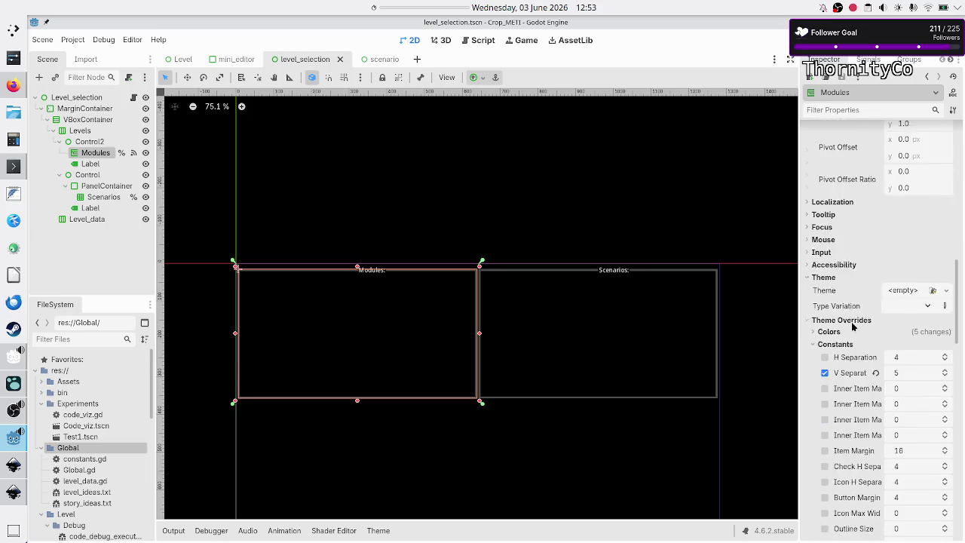
{"action": "scroll", "coordinate": [852, 326], "scroll_direction": "down", "scroll_amount": 5}
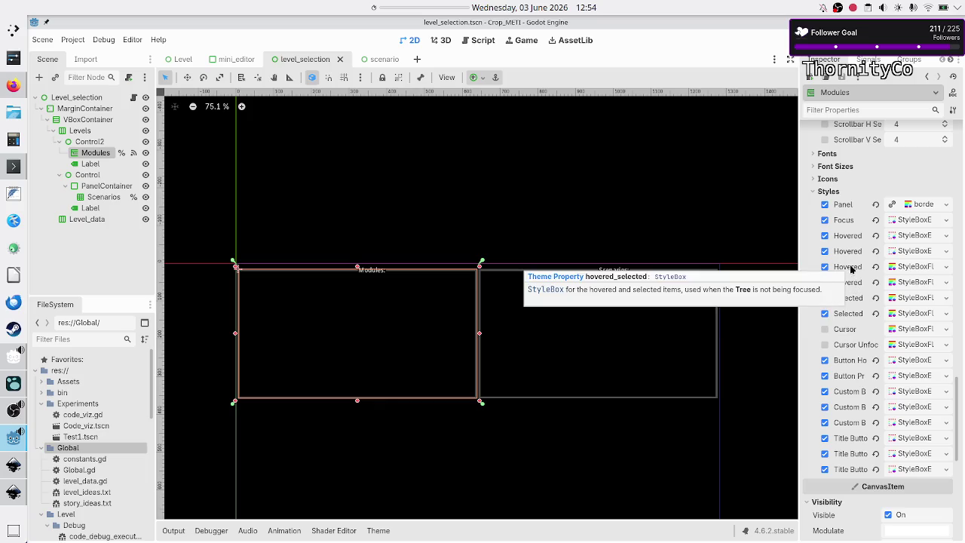
Step: Expand the yellow Hovered StyleBoxFlat and review its margin and border settings
{"action": "left_click", "coordinate": [929, 268]}
{"action": "scroll", "coordinate": [904, 377], "scroll_direction": "down", "scroll_amount": 10}
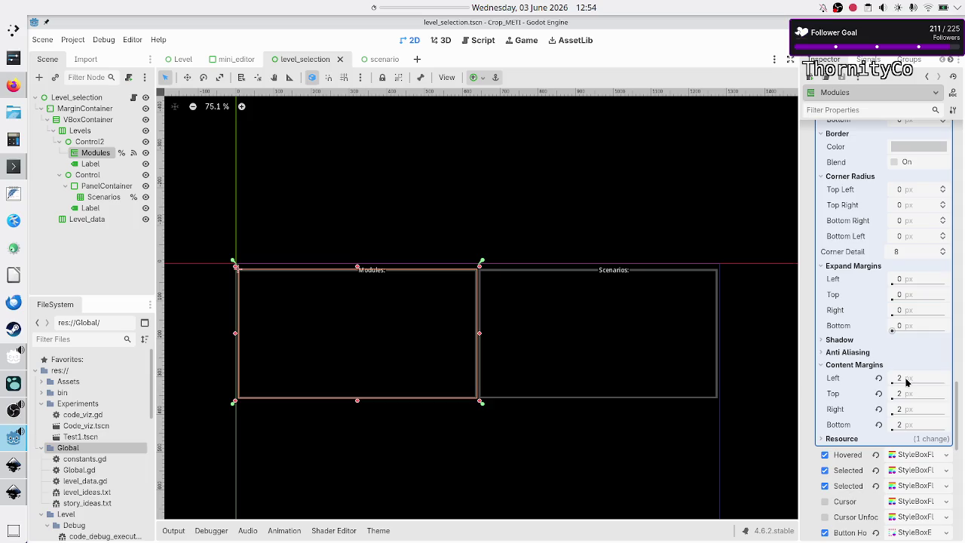
{"action": "scroll", "coordinate": [868, 298], "scroll_direction": "up", "scroll_amount": 10}
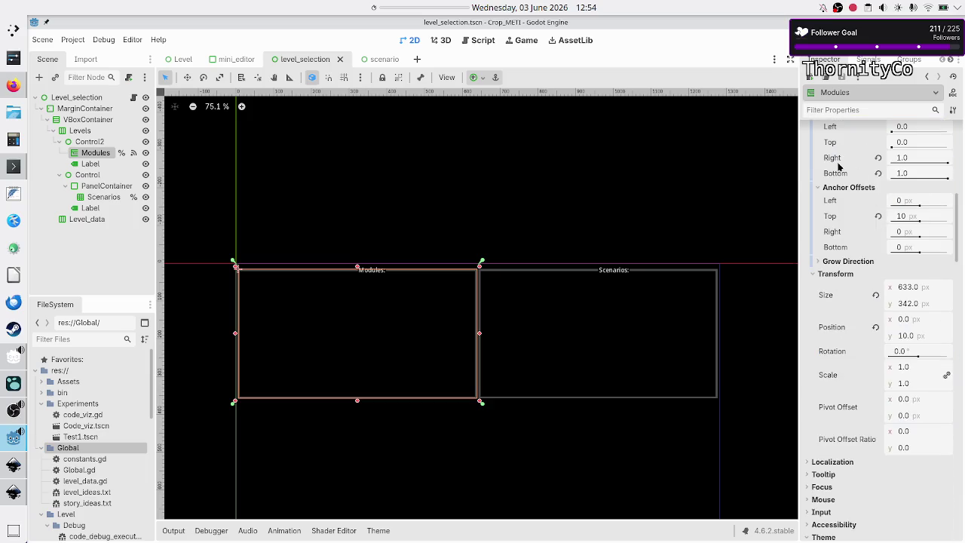
{"action": "scroll", "coordinate": [838, 166], "scroll_direction": "up", "scroll_amount": 5}
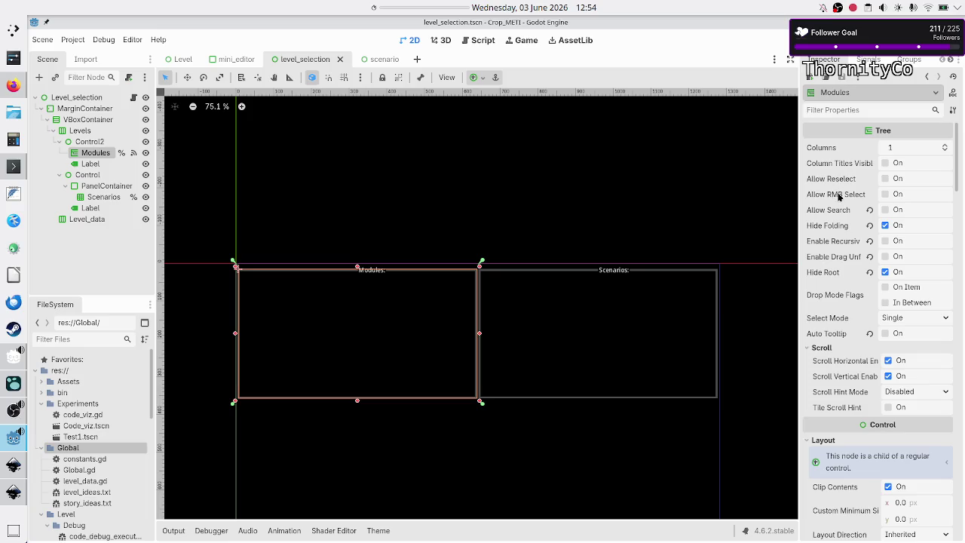
Step: Scroll the Inspector past the Hovered style back toward the Styles > Panel entry
{"action": "mouse_move", "coordinate": [838, 196]}
{"action": "scroll", "coordinate": [829, 279], "scroll_direction": "down", "scroll_amount": 6}
{"action": "scroll", "coordinate": [829, 281], "scroll_direction": "down", "scroll_amount": 12}
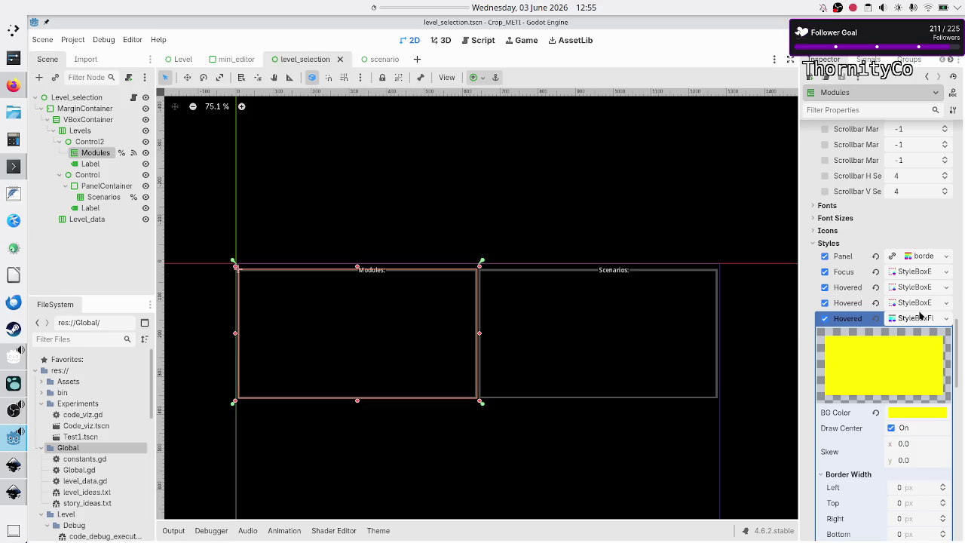
{"action": "scroll", "coordinate": [893, 412], "scroll_direction": "down", "scroll_amount": 5}
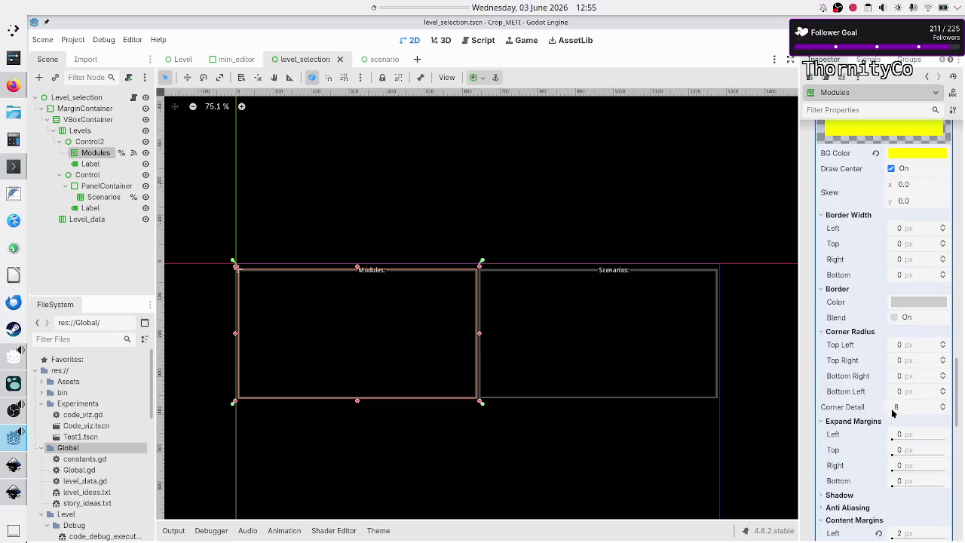
{"action": "scroll", "coordinate": [892, 412], "scroll_direction": "up", "scroll_amount": 5}
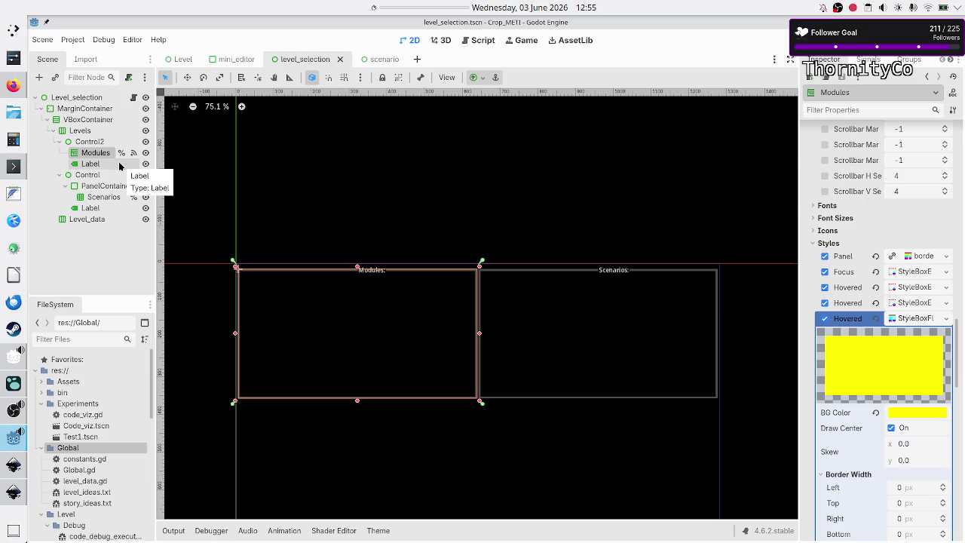
Step: Expand the Modules tree's Panel StyleBox (border_decoration_big.tres) and open its resource menu
{"action": "left_click", "coordinate": [918, 256]}
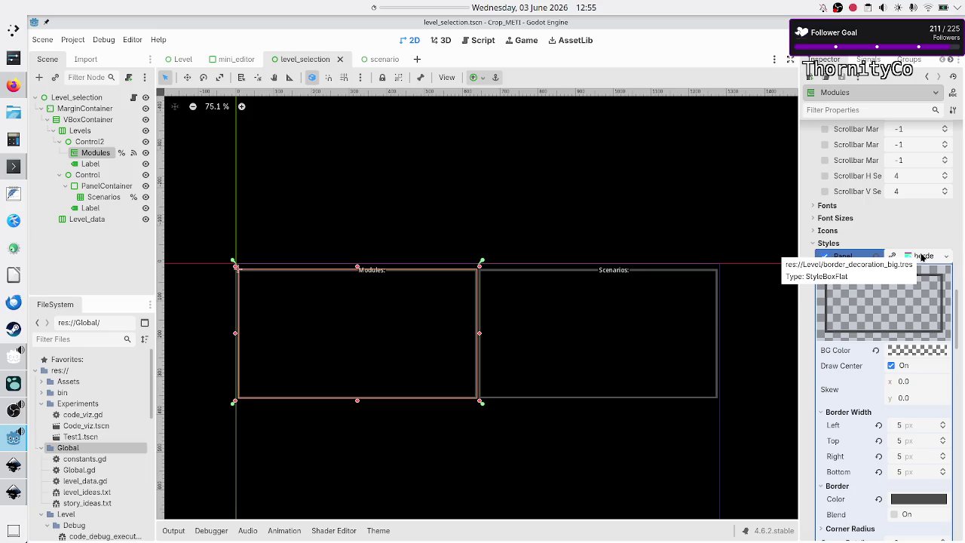
{"action": "scroll", "coordinate": [874, 362], "scroll_direction": "down", "scroll_amount": 5}
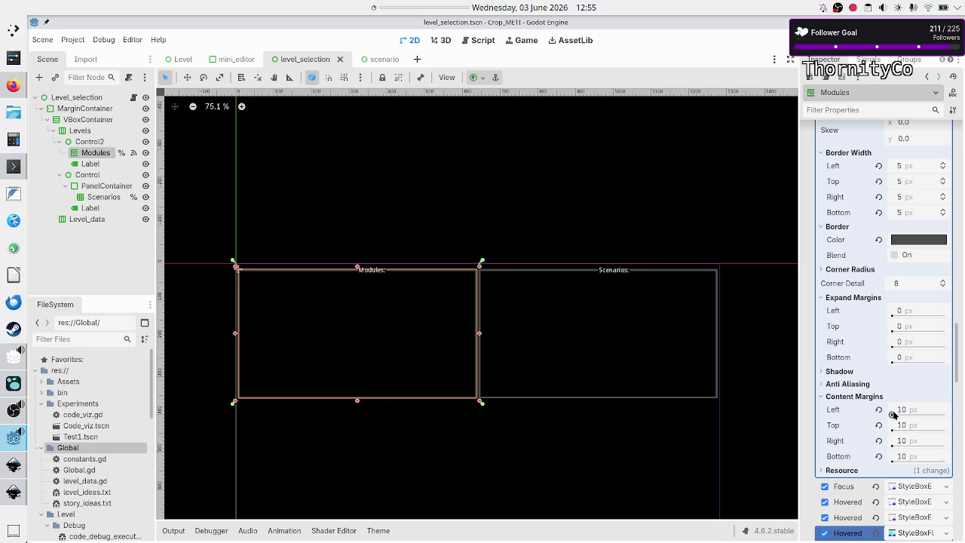
{"action": "scroll", "coordinate": [857, 366], "scroll_direction": "up", "scroll_amount": 5}
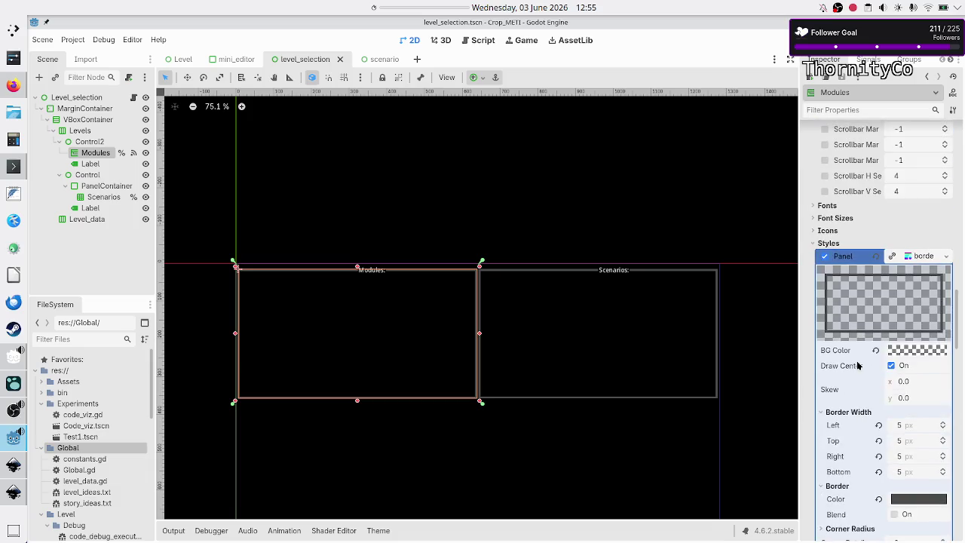
{"action": "left_click", "coordinate": [946, 257]}
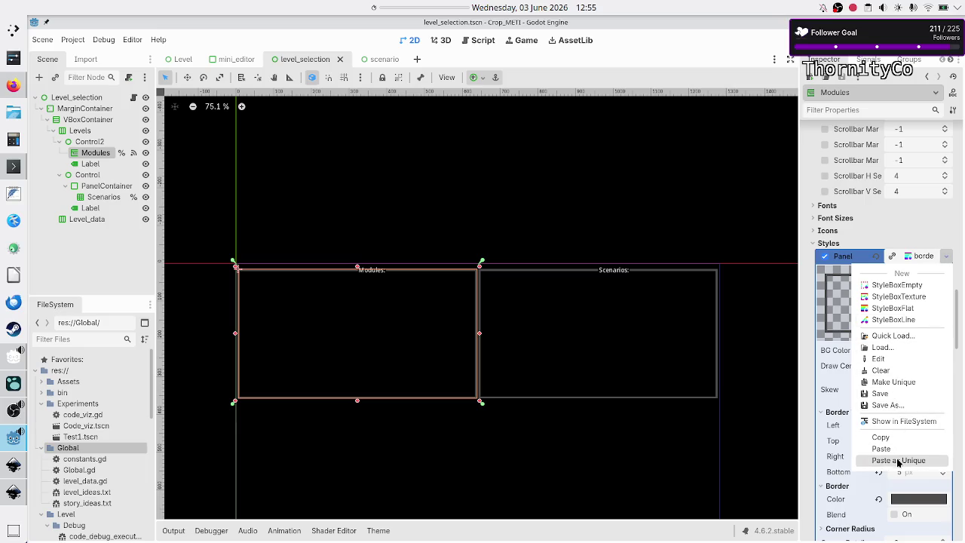
Step: Make the Modules Panel StyleBoxFlat unique and select its Content Margins Top field
{"action": "left_click", "coordinate": [891, 382]}
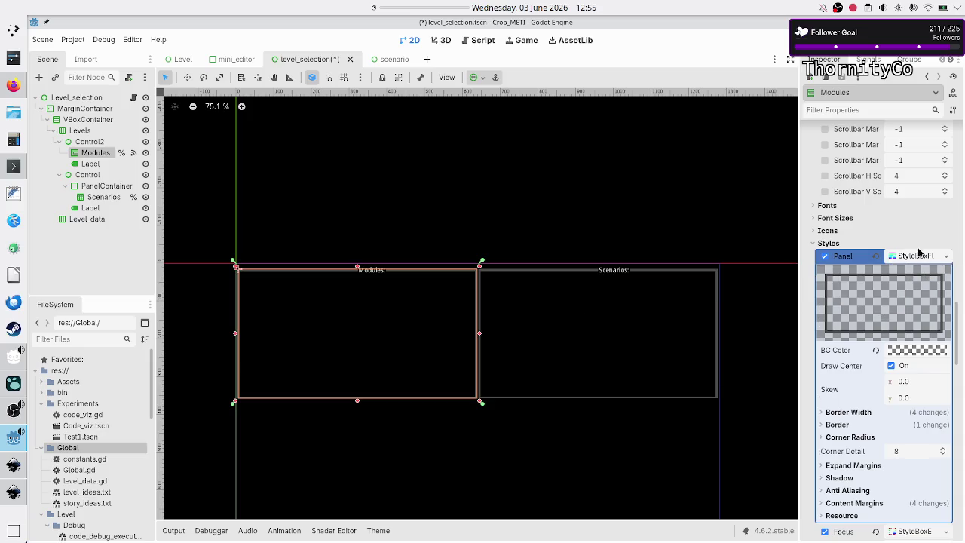
{"action": "mouse_move", "coordinate": [851, 384]}
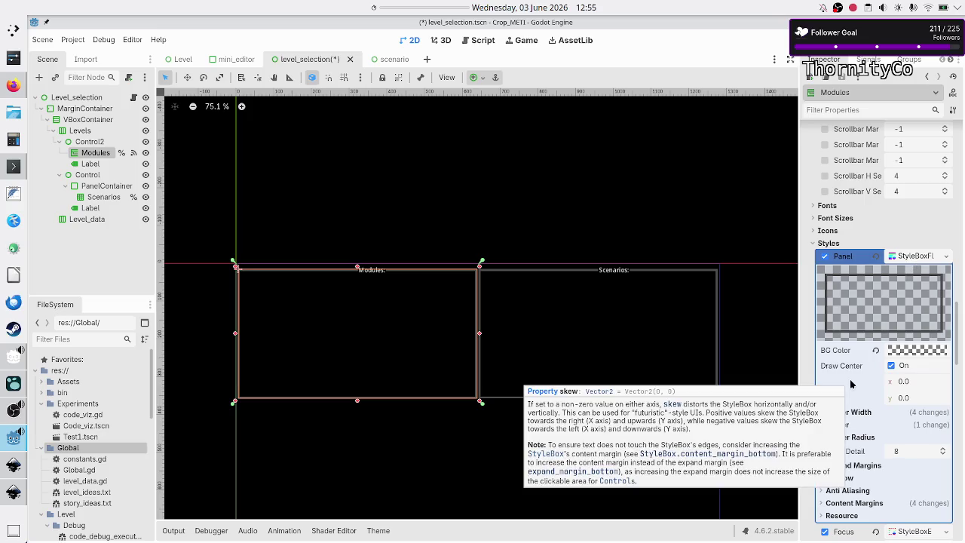
{"action": "scroll", "coordinate": [855, 377], "scroll_direction": "down", "scroll_amount": 6}
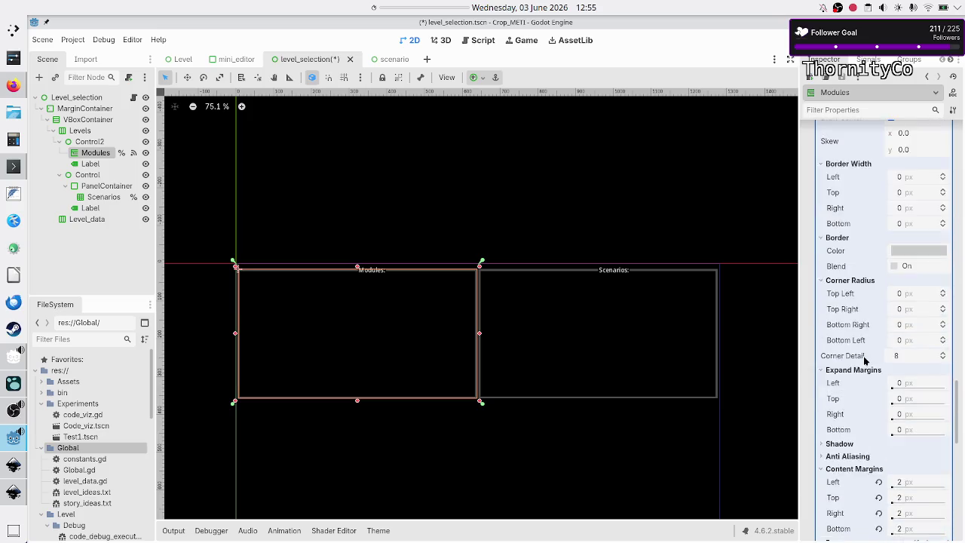
{"action": "scroll", "coordinate": [864, 360], "scroll_direction": "down", "scroll_amount": 3}
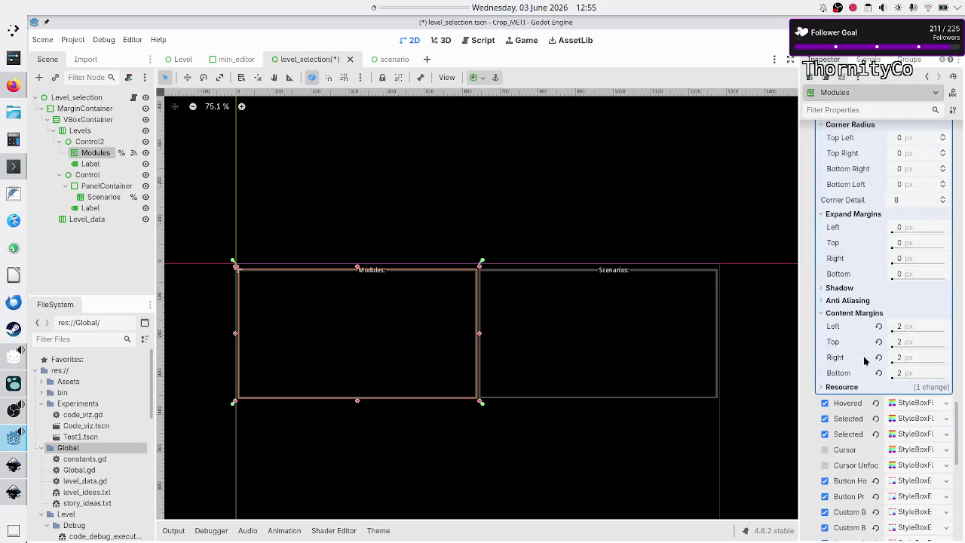
{"action": "left_click", "coordinate": [904, 342]}
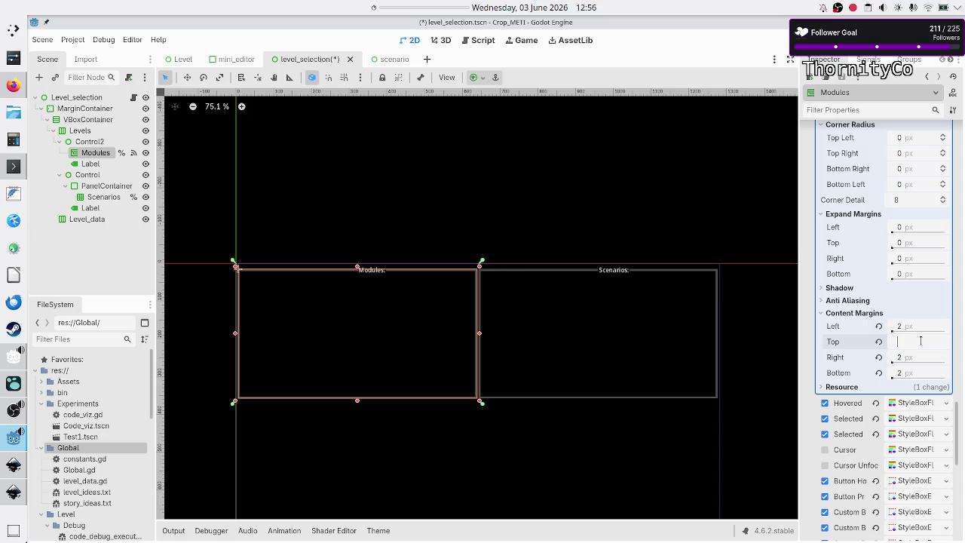
Step: Set the Panel's top content margin to 20 px, then test-run and select Basic tape operations
{"action": "type", "text": "20"}
{"action": "key", "text": "Return"}
{"action": "key", "text": "F5"}
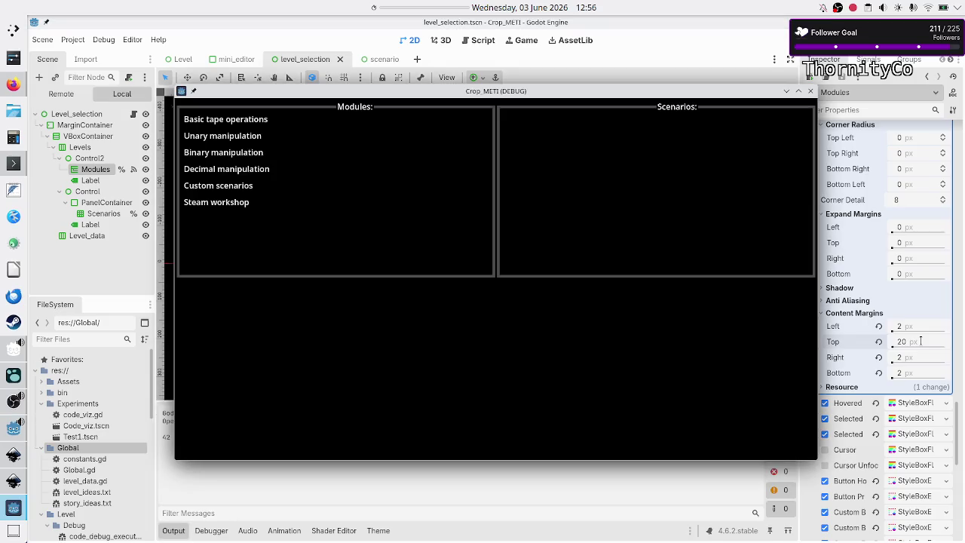
{"action": "left_click", "coordinate": [246, 121]}
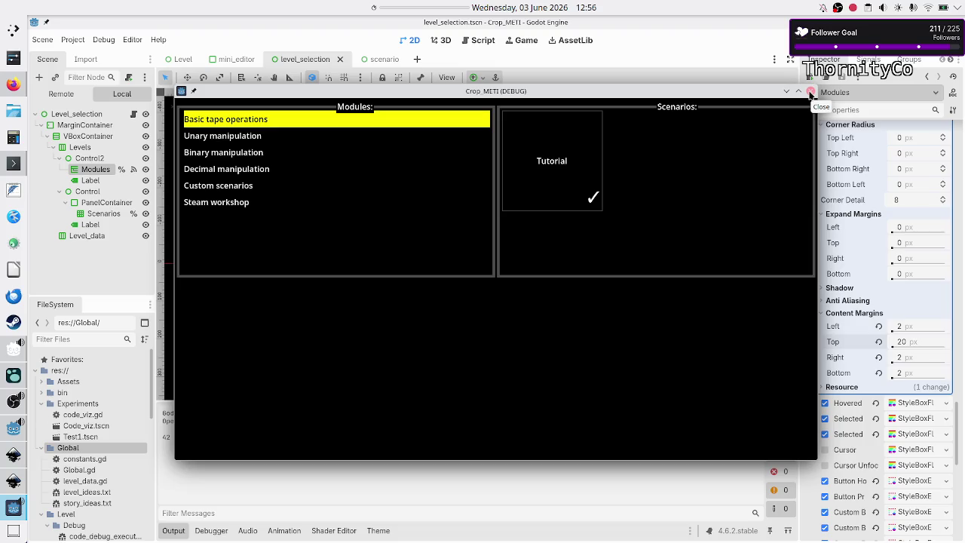
{"action": "left_click", "coordinate": [810, 93]}
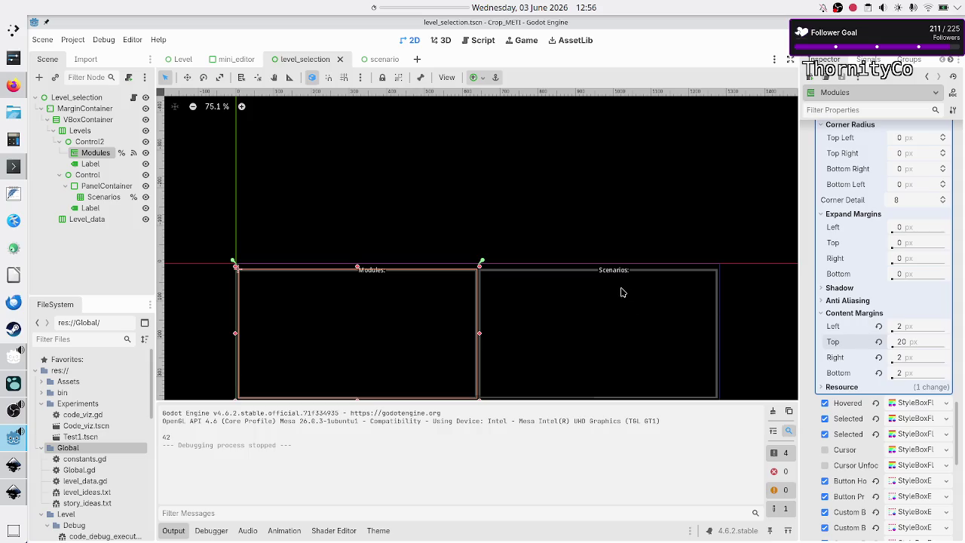
Step: Zoom the 2D viewport in on the Modules: label and reselect the top margin field
{"action": "scroll", "coordinate": [335, 289], "scroll_direction": "up", "scroll_amount": 2}
{"action": "scroll", "coordinate": [335, 289], "scroll_direction": "up", "scroll_amount": 10}
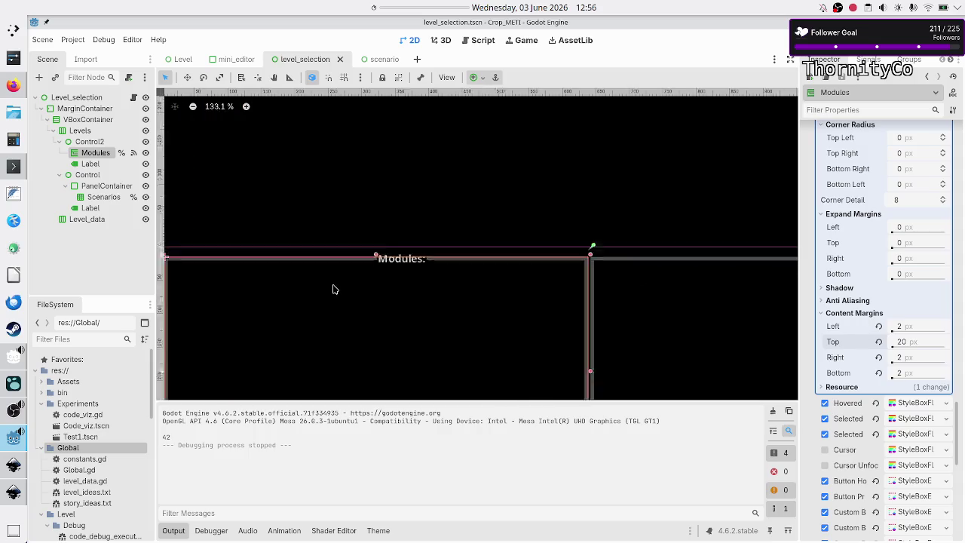
{"action": "scroll", "coordinate": [334, 289], "scroll_direction": "up", "scroll_amount": 1}
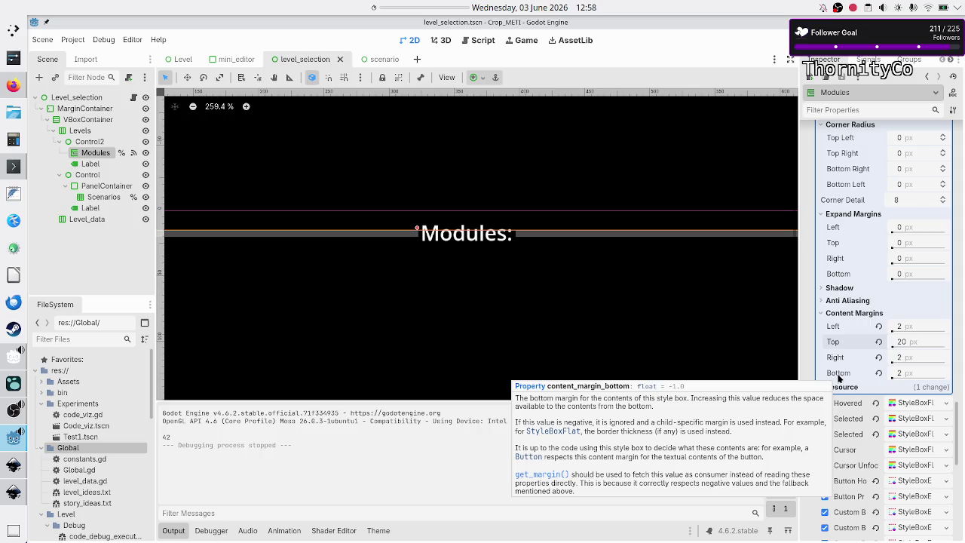
{"action": "left_click", "coordinate": [925, 341]}
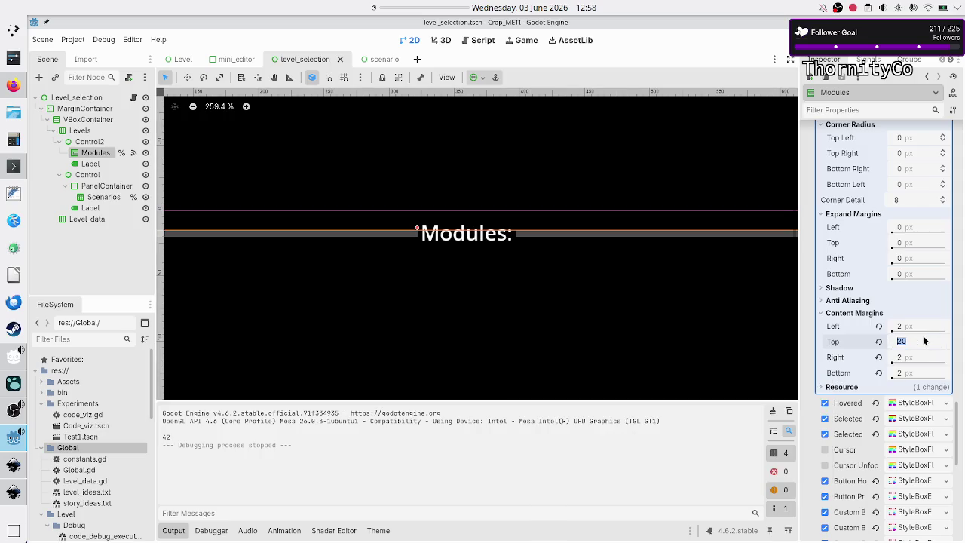
Step: Change the Modules panel's top content margin from 20 to 50 px
{"action": "left_click", "coordinate": [924, 341]}
{"action": "double_click", "coordinate": [908, 341]}
{"action": "type", "text": "50"}
{"action": "key", "text": "Return"}
Step: Run the game, select Basic tape operations, then switch to the web browser
{"action": "key", "text": "F6"}
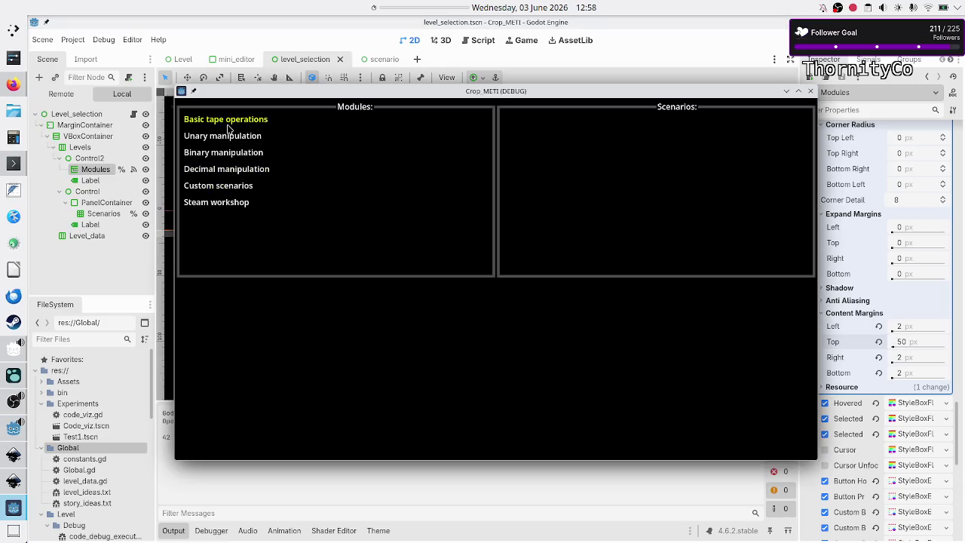
{"action": "left_click", "coordinate": [234, 123]}
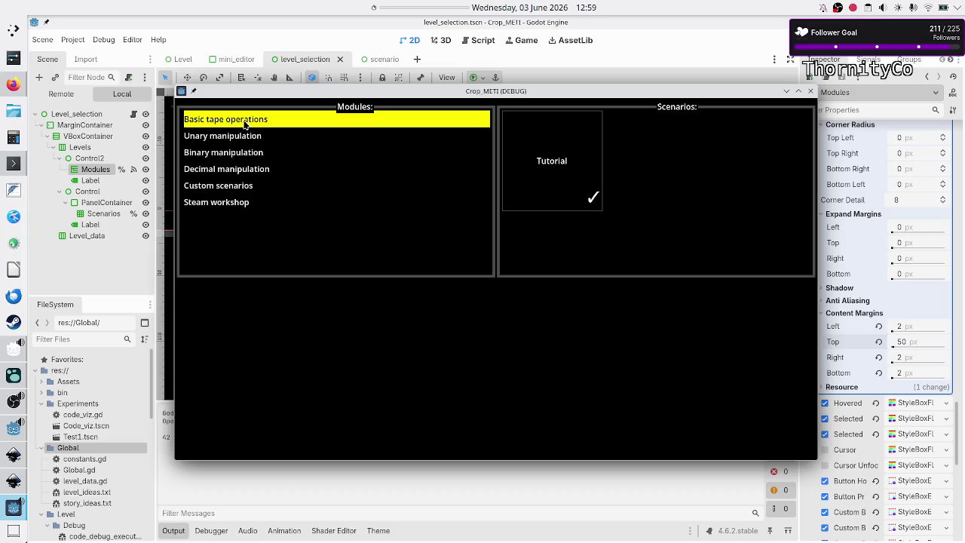
{"action": "left_click", "coordinate": [13, 84]}
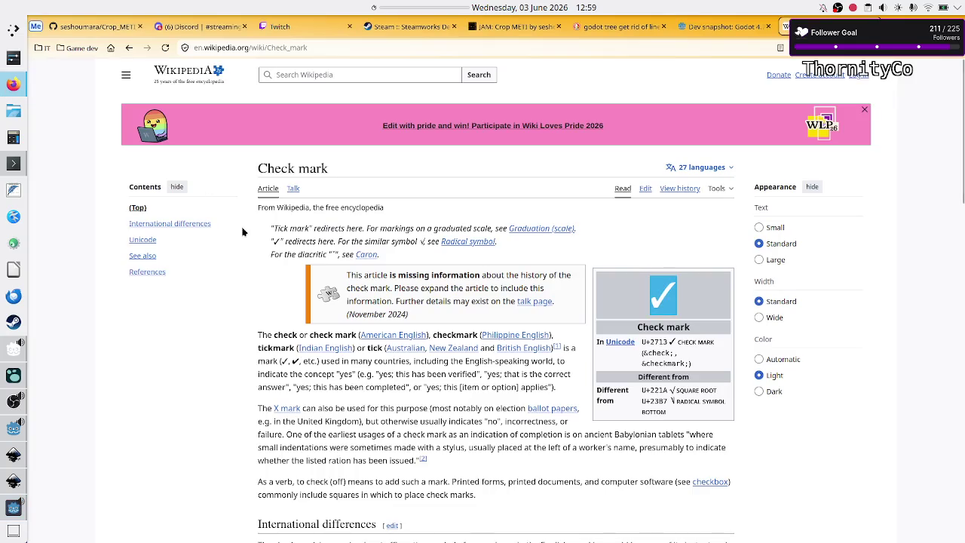
Step: View the stream schedule in Discord's #streaming channel and bring the game window forward
{"action": "left_click", "coordinate": [220, 26]}
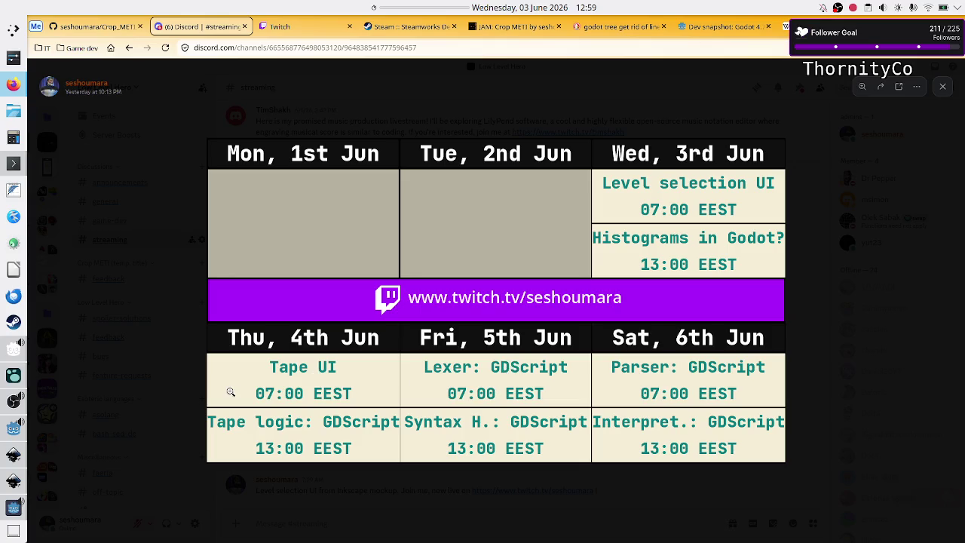
{"action": "left_click", "coordinate": [11, 504]}
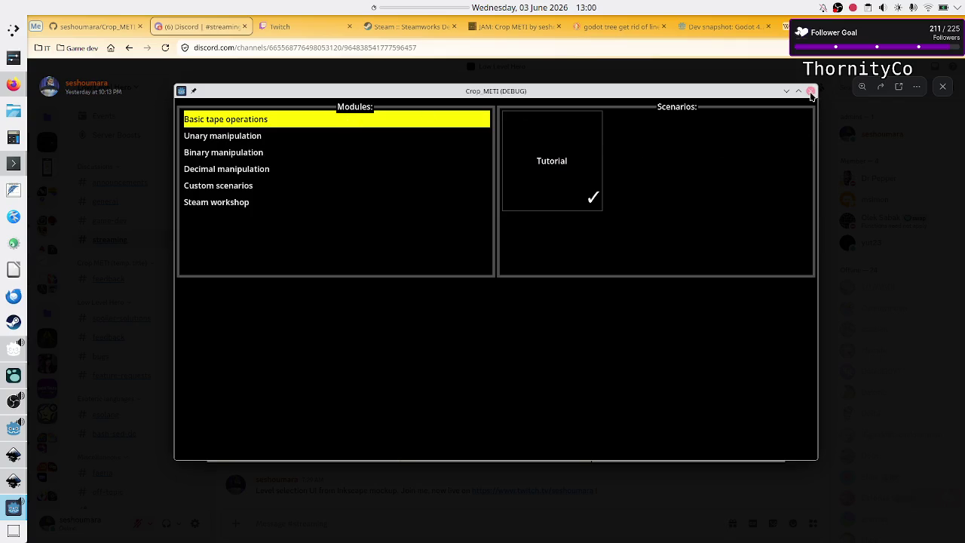
Step: Close the game and, back in Godot, select the Modules: label node
{"action": "left_click", "coordinate": [811, 91]}
{"action": "left_click", "coordinate": [13, 437]}
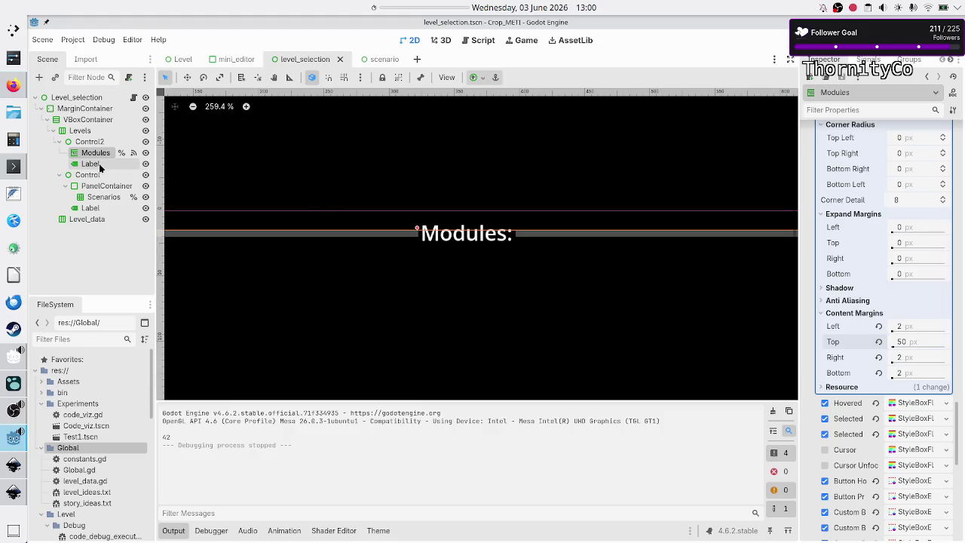
{"action": "left_click", "coordinate": [91, 142]}
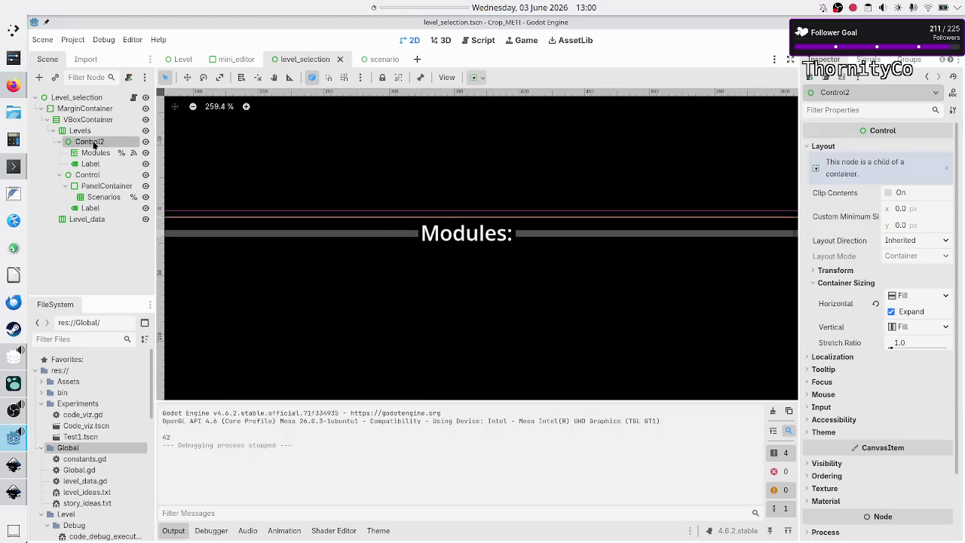
{"action": "left_click", "coordinate": [93, 154]}
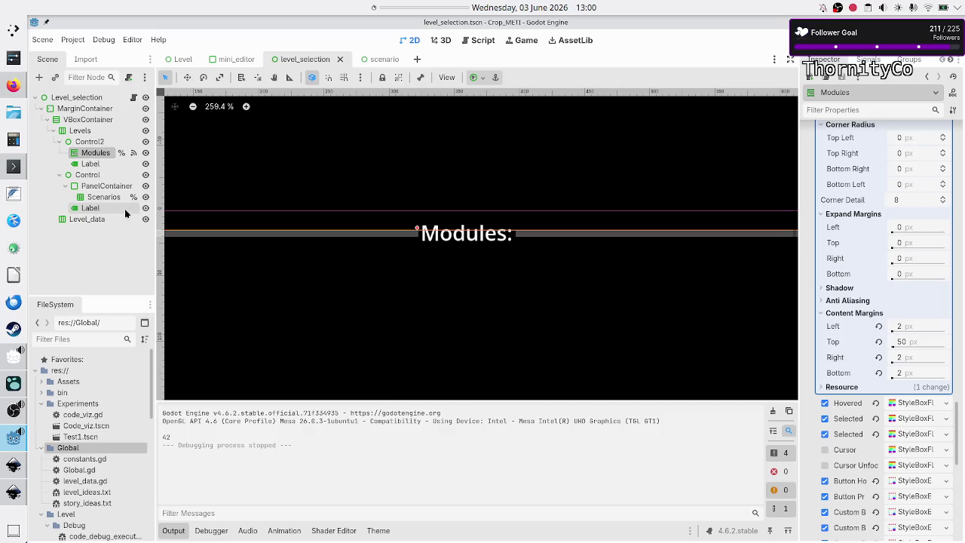
{"action": "left_click", "coordinate": [94, 164]}
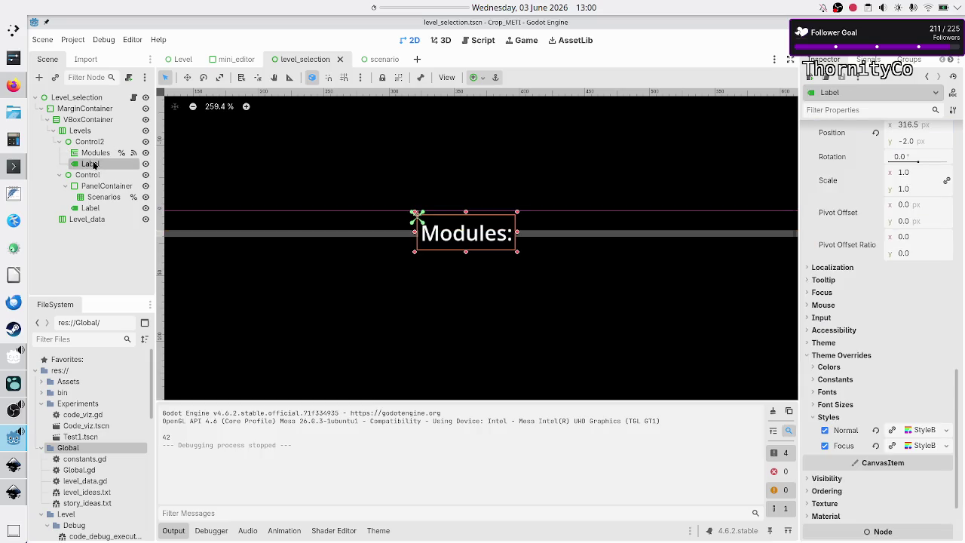
Step: Drag the Modules: label around the Scene dock, leaving it below the Modules tree in Control2
{"action": "mouse_move", "coordinate": [94, 164]}
{"action": "left_mouse_down"}
{"action": "mouse_move", "coordinate": [92, 145]}
{"action": "mouse_move", "coordinate": [92, 153]}
{"action": "left_mouse_up"}
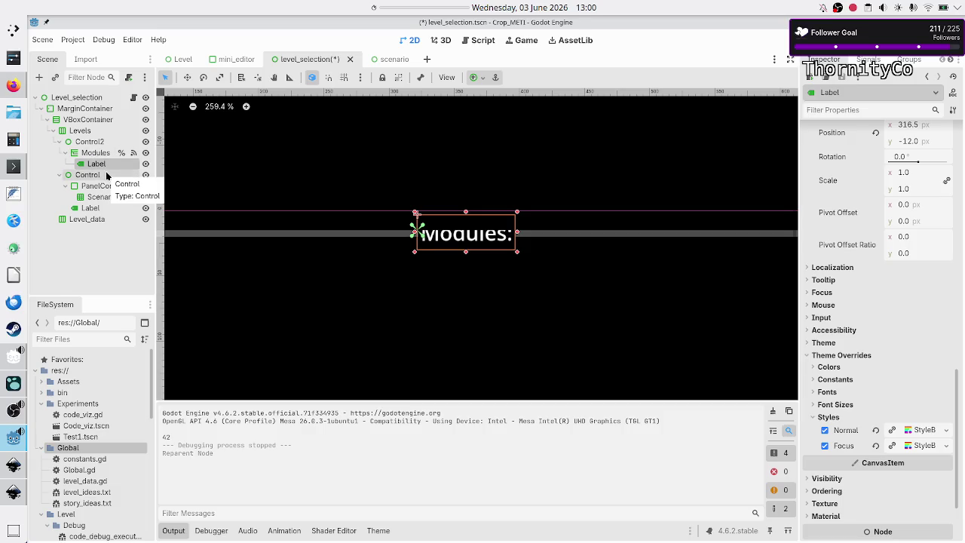
{"action": "key", "text": "ctrl+z"}
{"action": "mouse_move", "coordinate": [95, 165]}
{"action": "left_mouse_down"}
{"action": "mouse_move", "coordinate": [92, 147]}
{"action": "mouse_move", "coordinate": [80, 150]}
{"action": "left_mouse_up"}
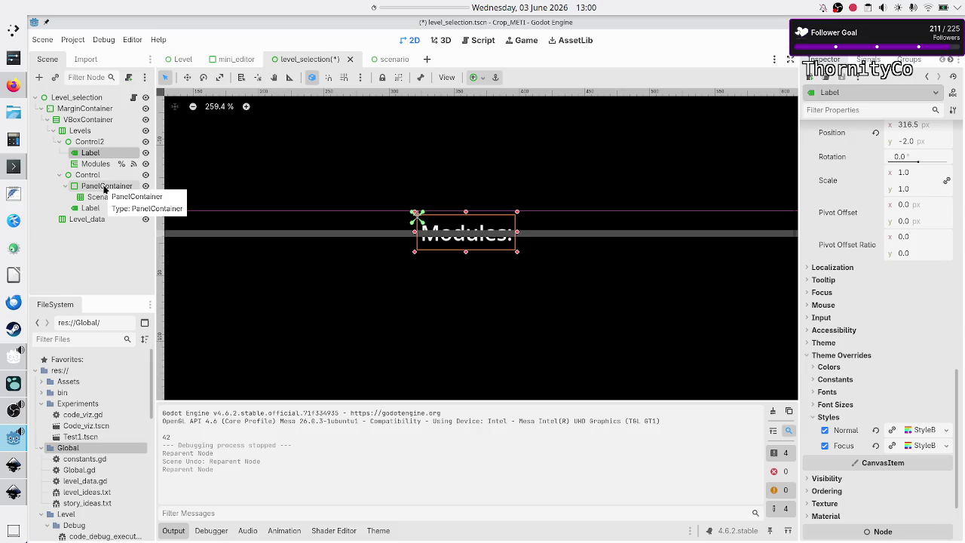
{"action": "left_click_drag", "start_coordinate": [95, 156], "coordinate": [92, 173]}
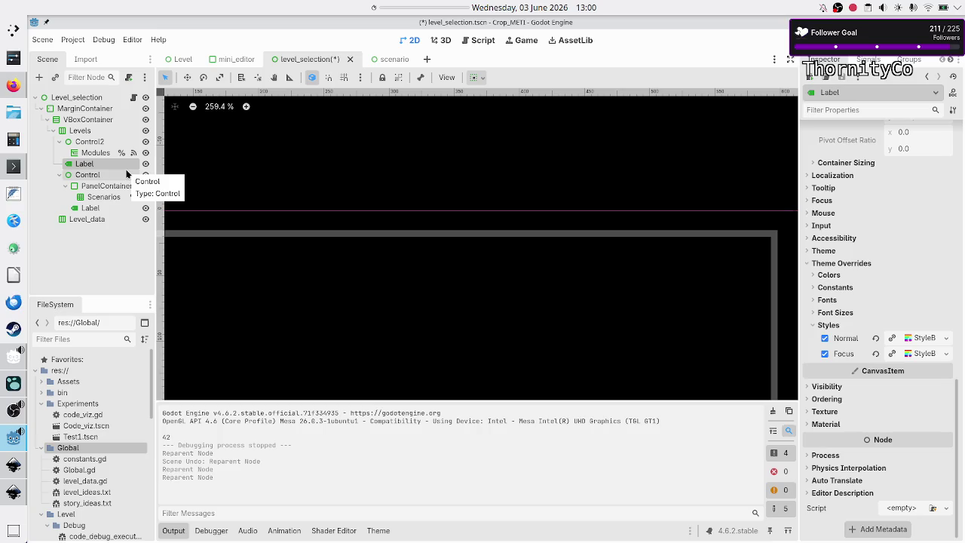
{"action": "key", "text": "ctrl+z"}
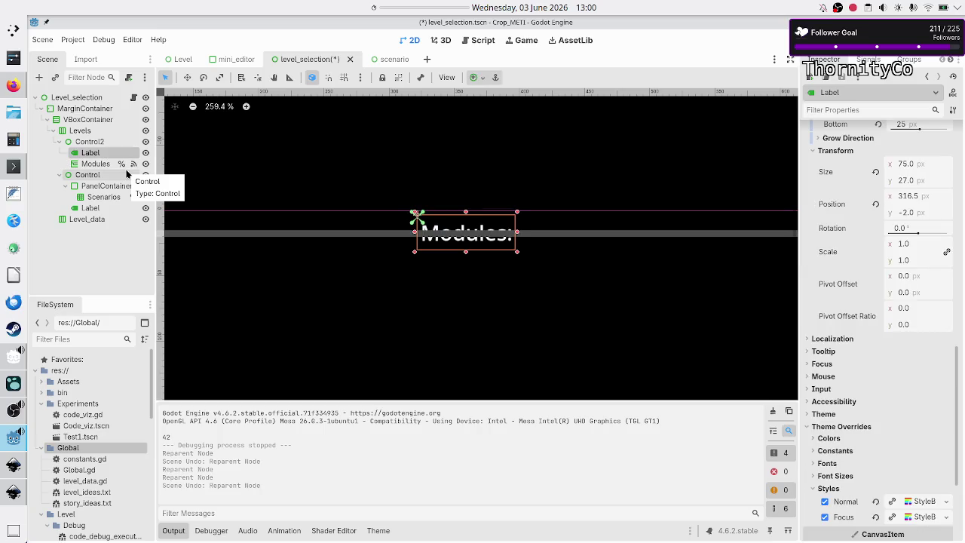
{"action": "left_click_drag", "start_coordinate": [99, 156], "coordinate": [99, 171]}
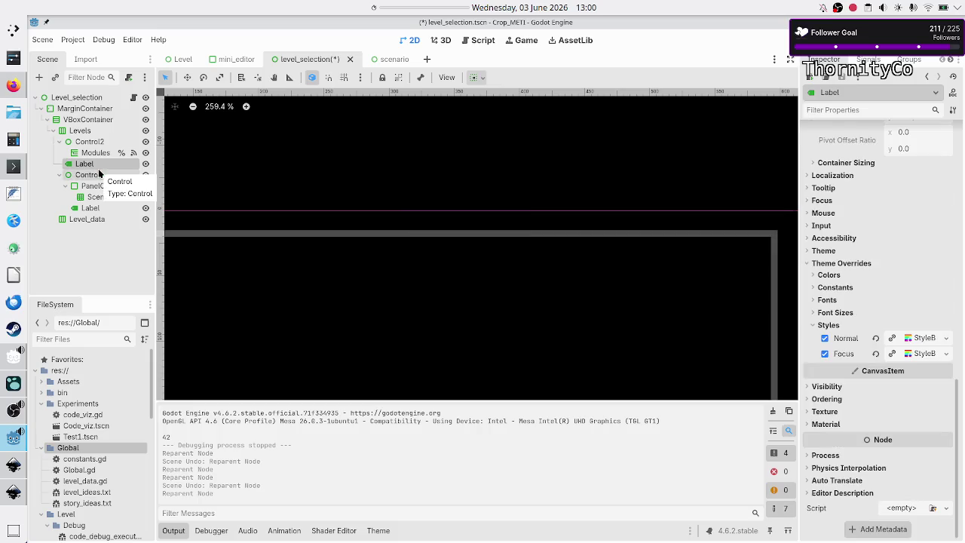
{"action": "key", "text": "ctrl+z"}
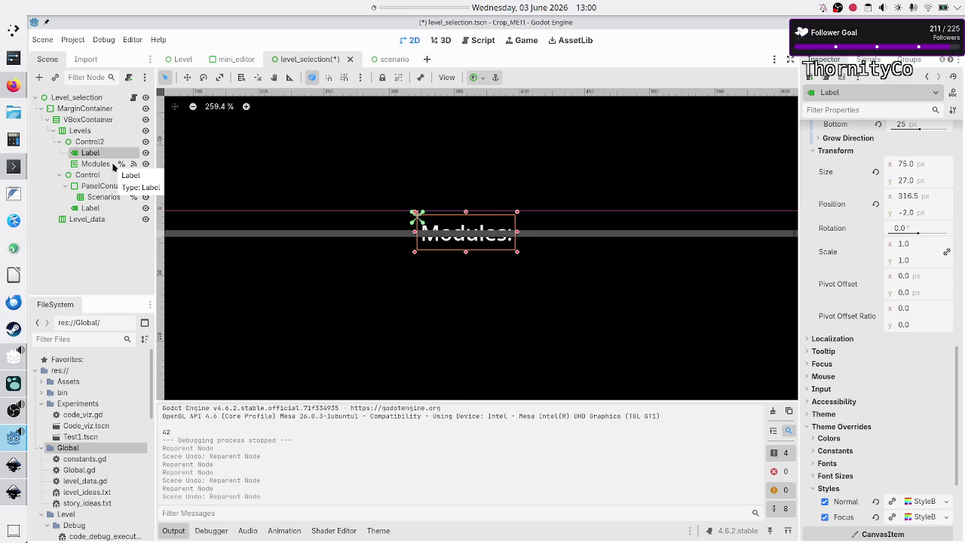
{"action": "mouse_move", "coordinate": [99, 156]}
{"action": "left_mouse_down"}
{"action": "mouse_move", "coordinate": [109, 173]}
{"action": "mouse_move", "coordinate": [89, 169]}
{"action": "mouse_move", "coordinate": [99, 169]}
{"action": "left_mouse_up"}
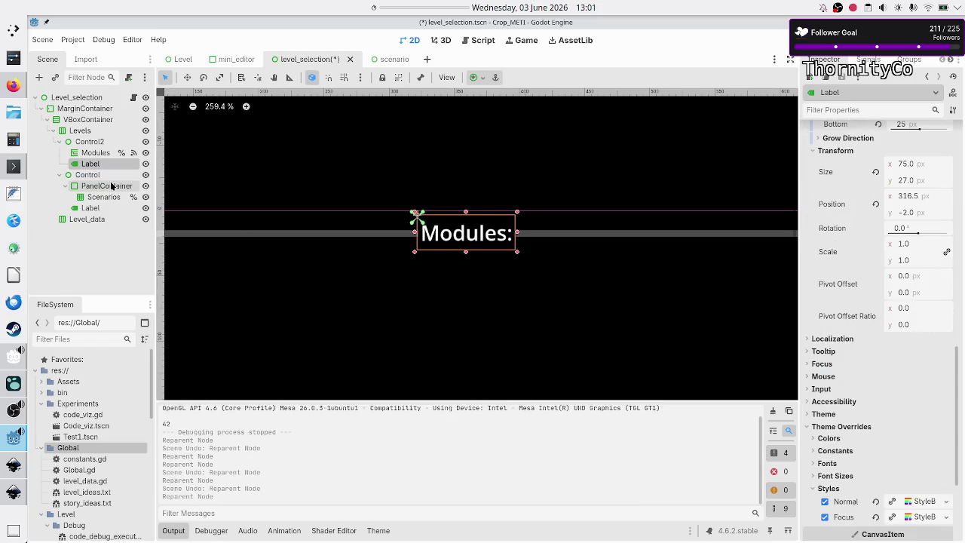
{"action": "left_click", "coordinate": [91, 153]}
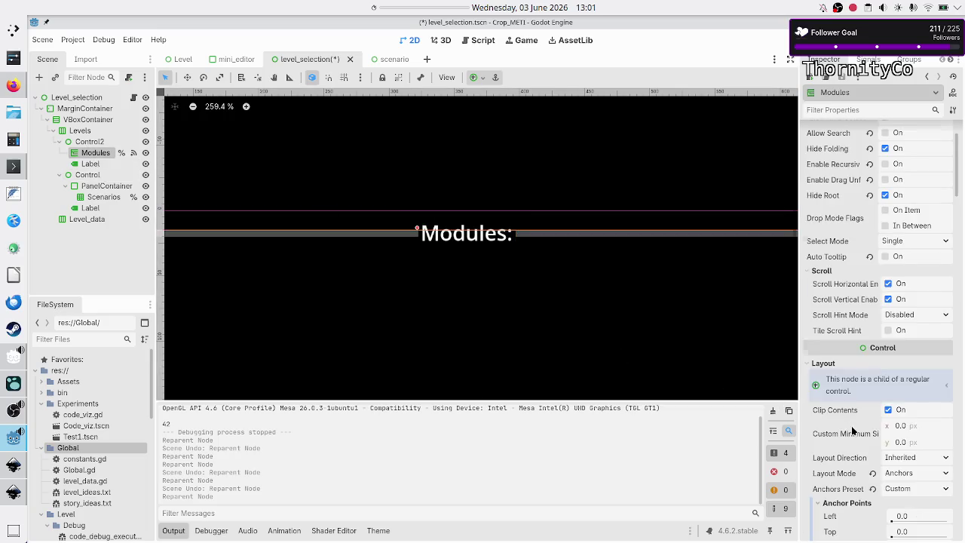
{"action": "scroll", "coordinate": [852, 431], "scroll_direction": "down", "scroll_amount": 20}
{"action": "scroll", "coordinate": [853, 430], "scroll_direction": "down", "scroll_amount": 5}
{"action": "scroll", "coordinate": [853, 430], "scroll_direction": "up", "scroll_amount": 3}
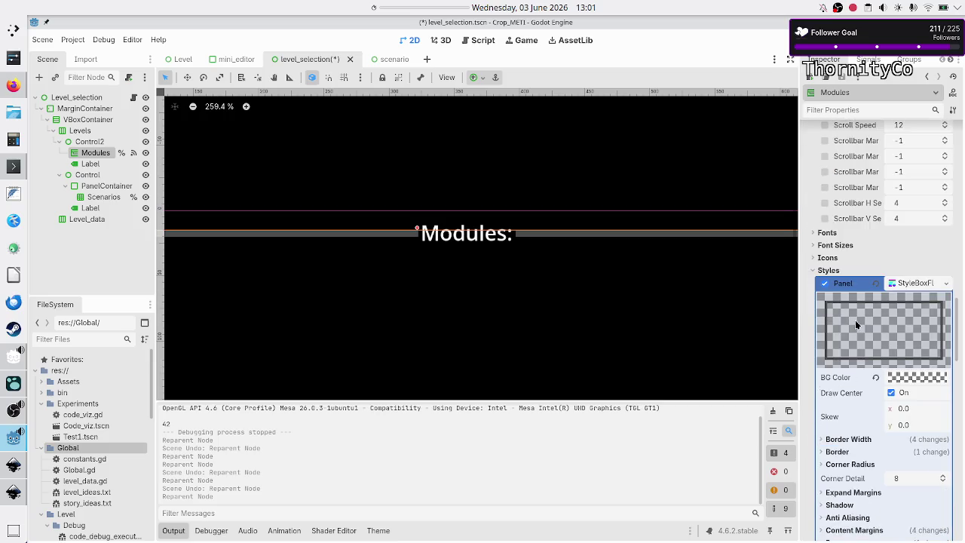
{"action": "scroll", "coordinate": [856, 332], "scroll_direction": "down", "scroll_amount": 5}
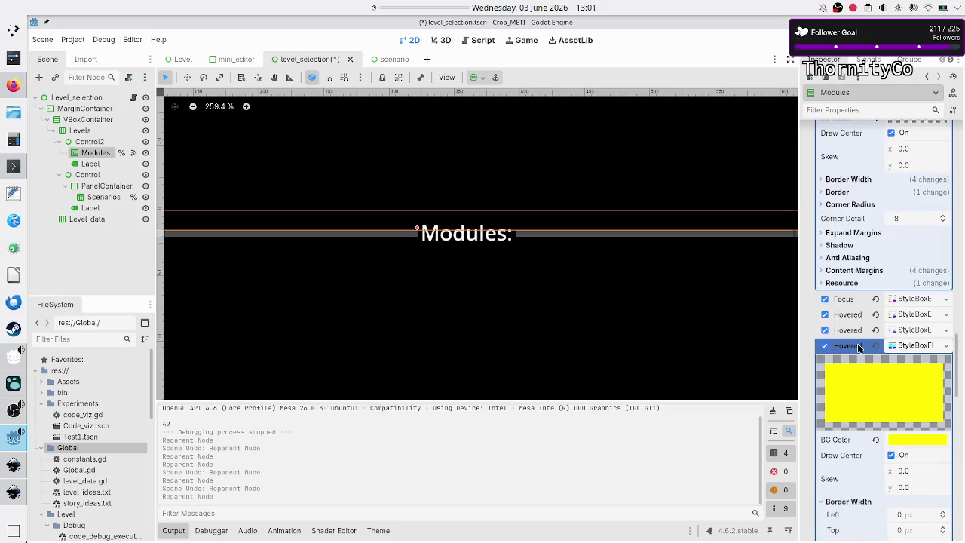
{"action": "scroll", "coordinate": [871, 392], "scroll_direction": "down", "scroll_amount": 4}
{"action": "scroll", "coordinate": [871, 392], "scroll_direction": "down", "scroll_amount": 12}
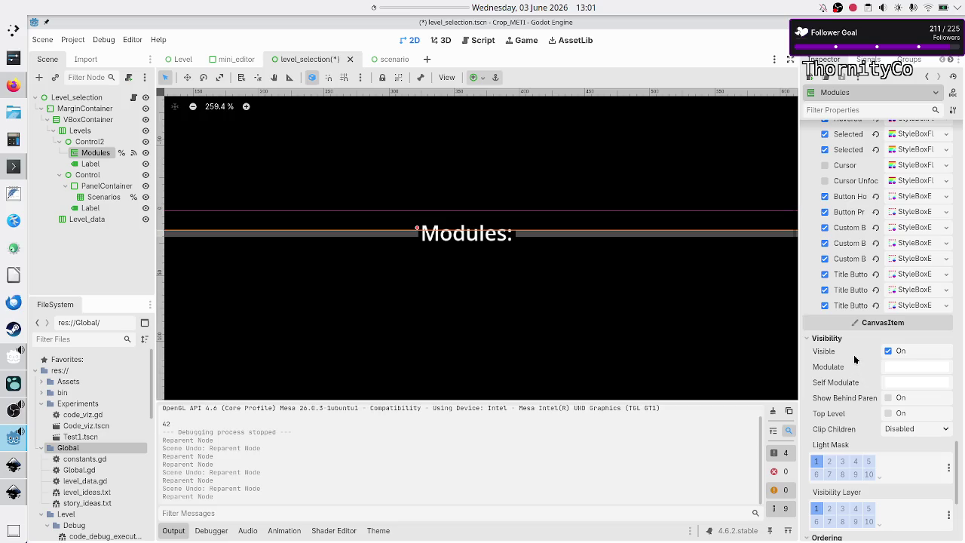
{"action": "scroll", "coordinate": [857, 371], "scroll_direction": "up", "scroll_amount": 10}
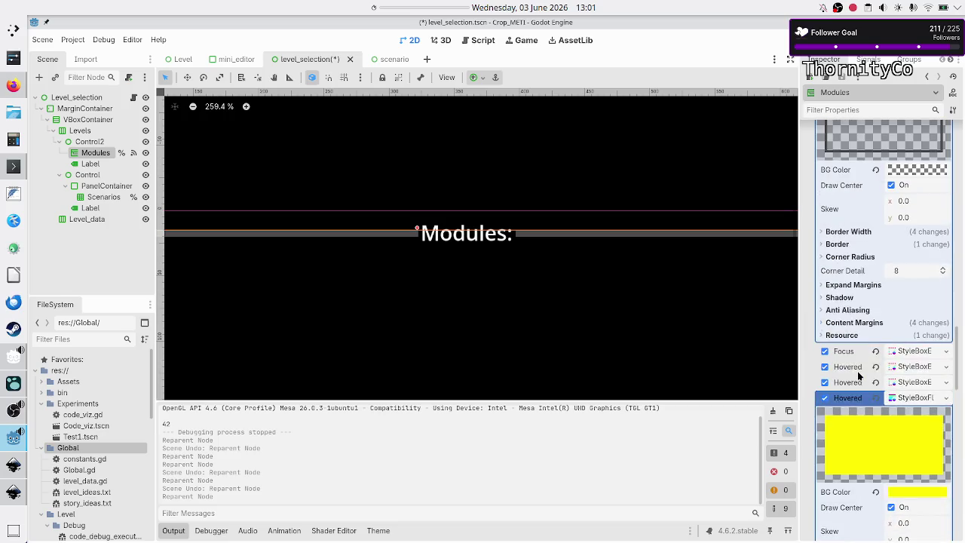
{"action": "scroll", "coordinate": [852, 335], "scroll_direction": "up", "scroll_amount": 10}
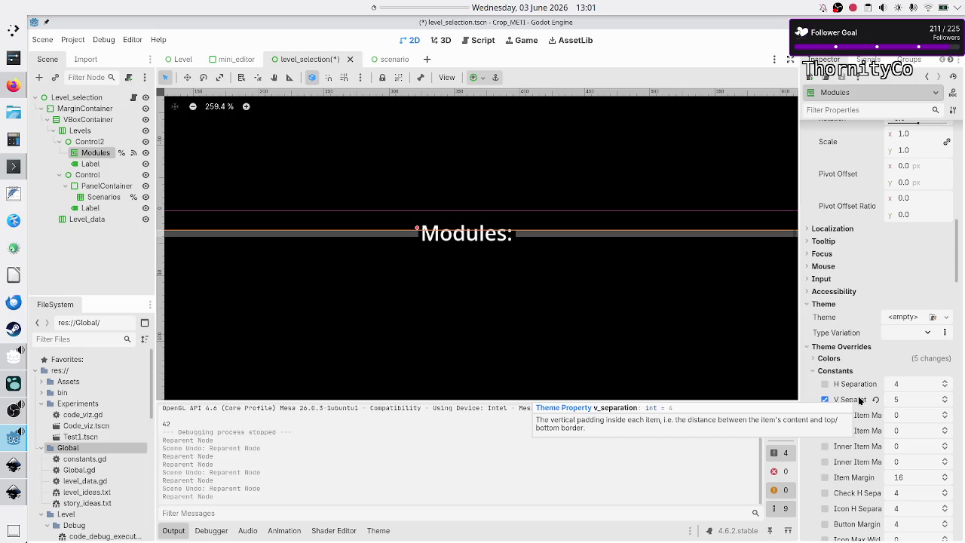
Step: Set the Modules tree's V Separation constant override to 10
{"action": "left_click", "coordinate": [911, 402]}
{"action": "type", "text": "10"}
{"action": "key", "text": "Return"}
Step: Run the game, select Basic tape operations, then stop the test run
{"action": "key", "text": "F6"}
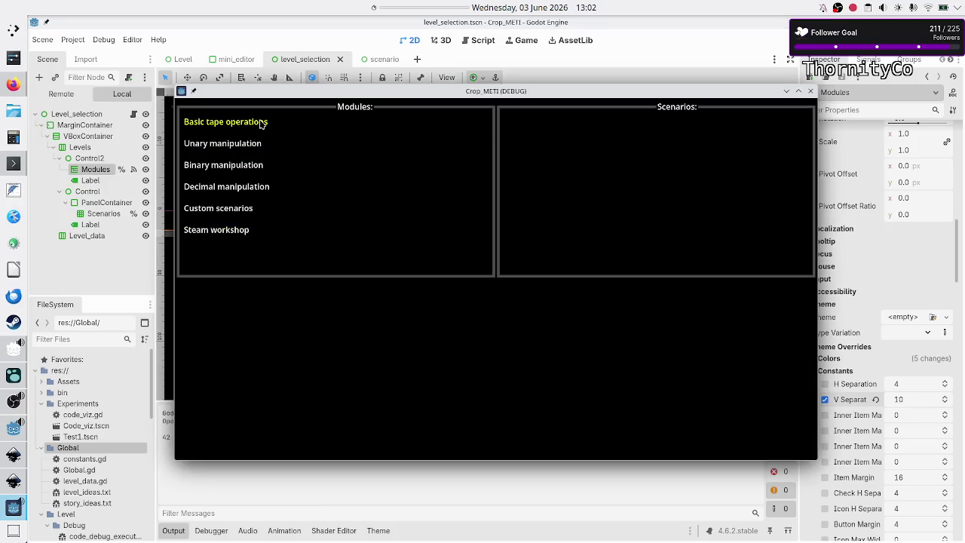
{"action": "left_click", "coordinate": [259, 121]}
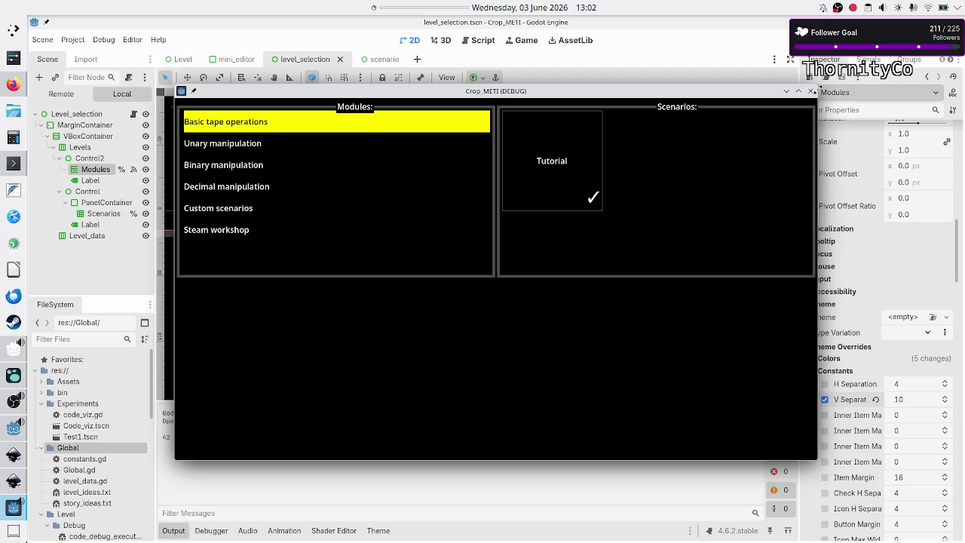
{"action": "left_click", "coordinate": [811, 91]}
Step: Set the Modules list's V Separation back to 5
{"action": "left_click", "coordinate": [913, 401]}
{"action": "type", "text": "5"}
{"action": "key", "text": "Return"}
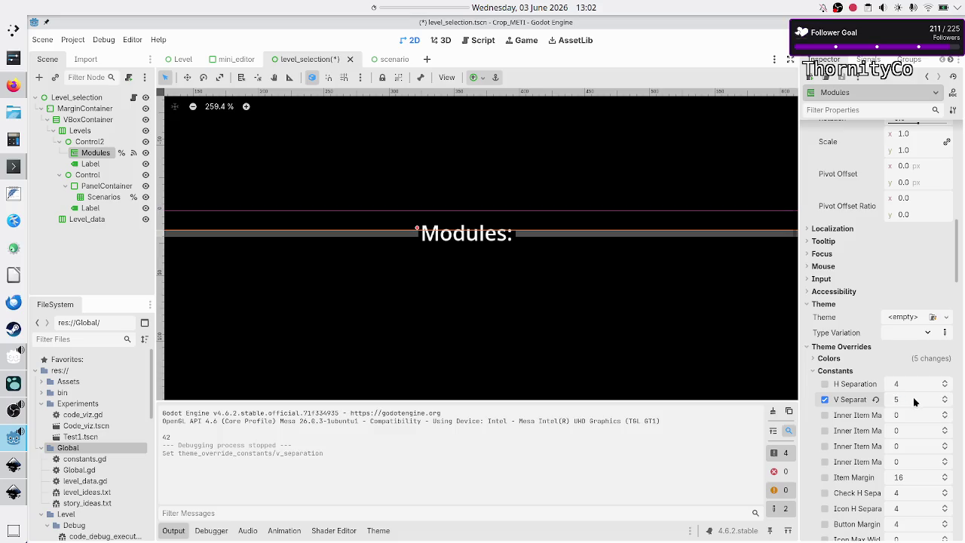
Step: Rerun the game, select Basic tape operations, and maximize the game window
{"action": "key", "text": "F6"}
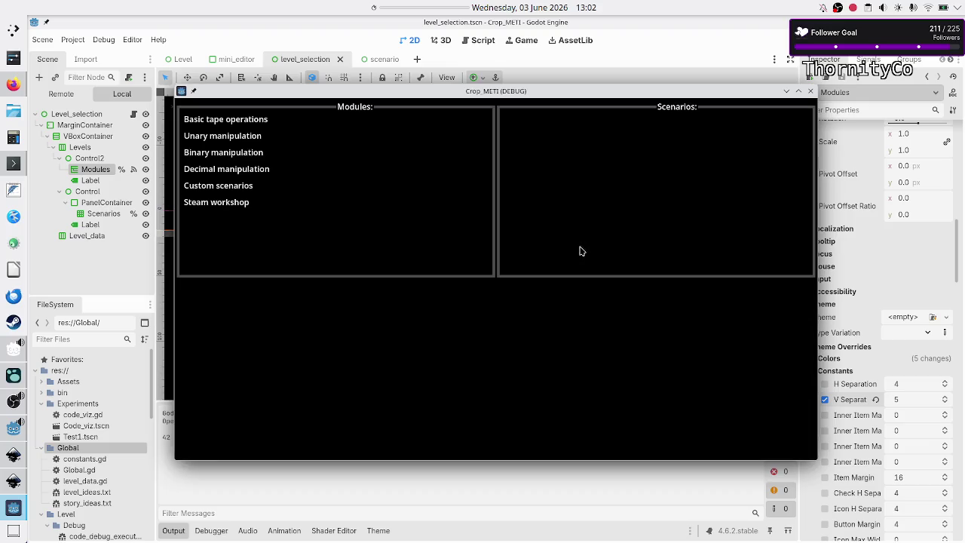
{"action": "left_click", "coordinate": [255, 118]}
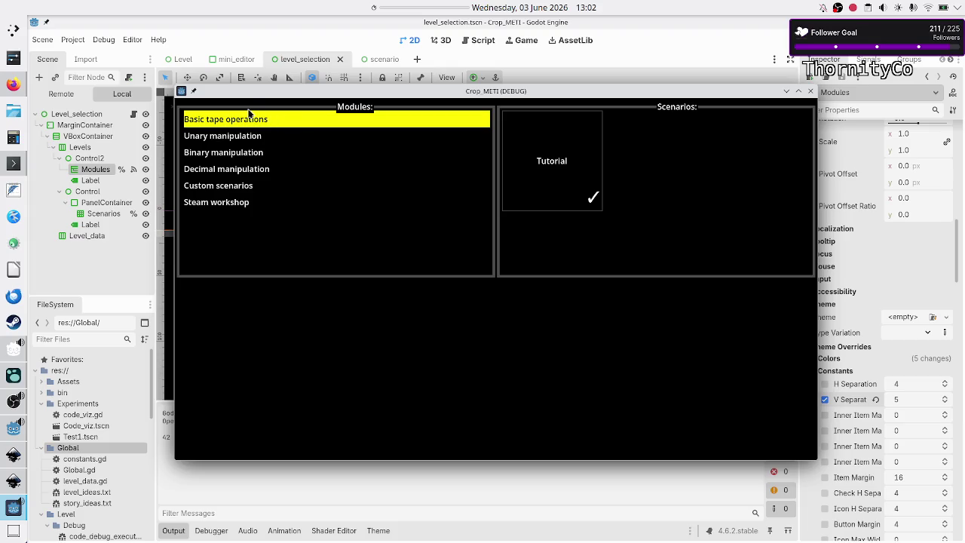
{"action": "double_click", "coordinate": [294, 92]}
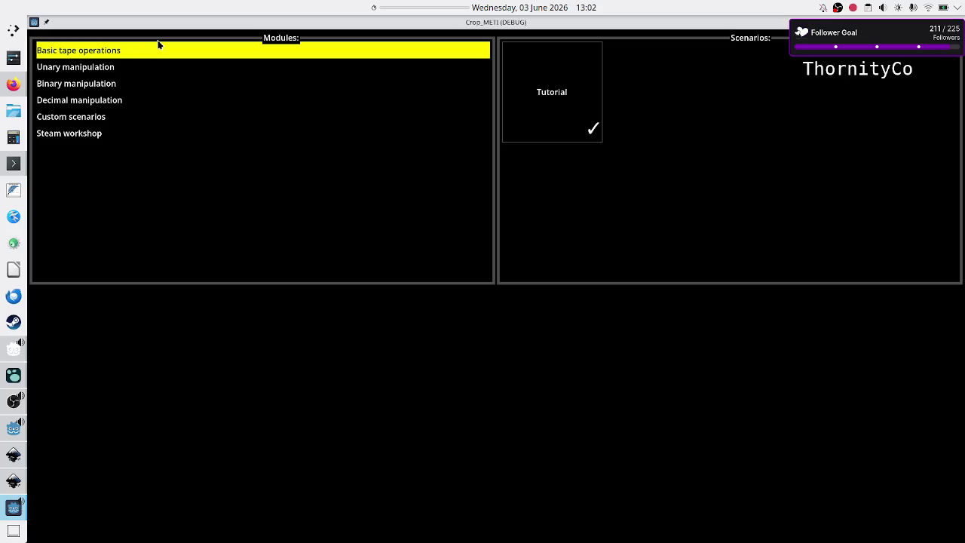
Step: Alternate between Basic tape operations, Unary and Binary manipulation to watch the Scenarios grid, then stop the game
{"action": "left_click", "coordinate": [95, 70]}
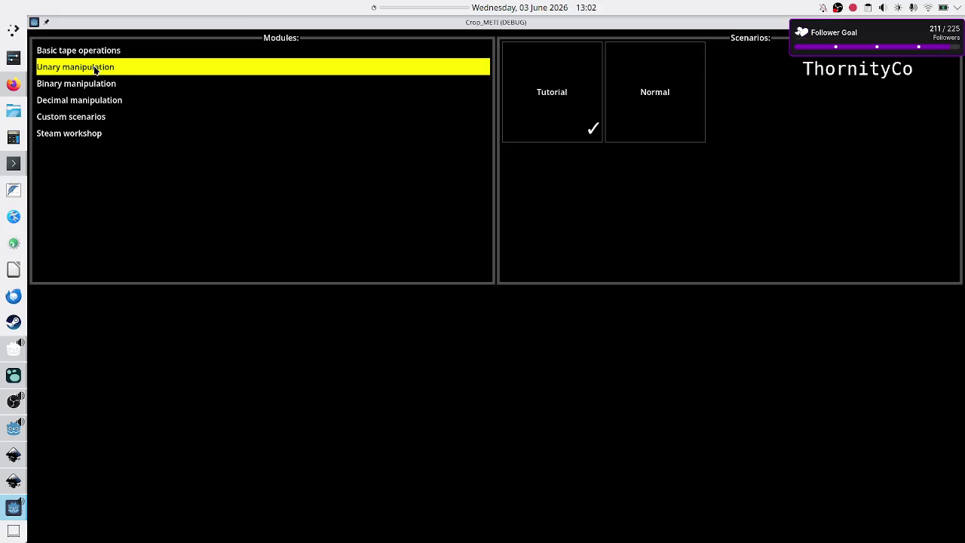
{"action": "left_click", "coordinate": [97, 52]}
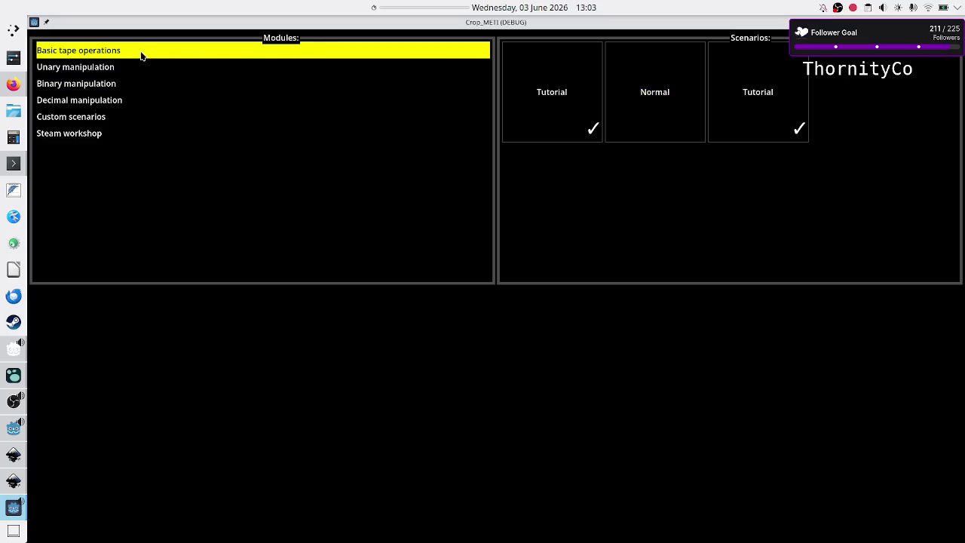
{"action": "left_click", "coordinate": [114, 70]}
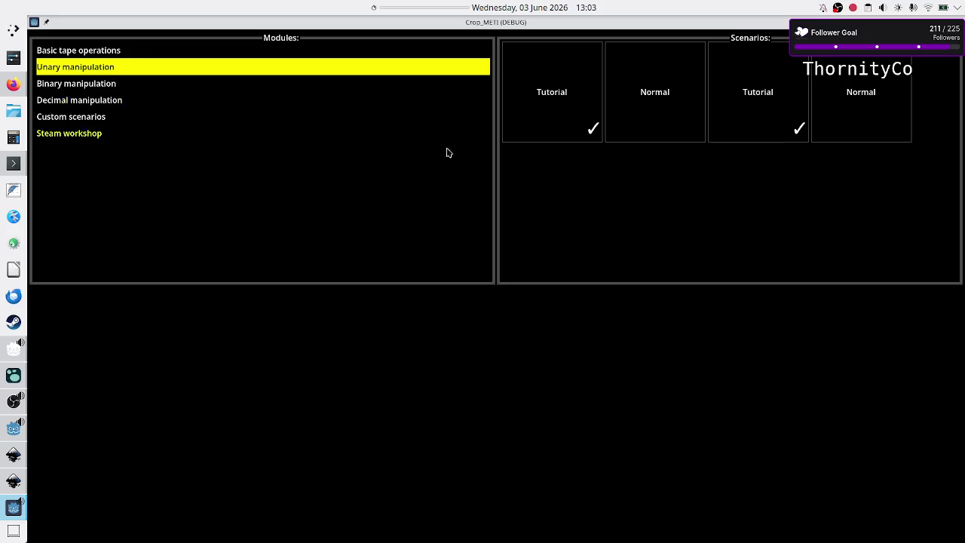
{"action": "left_click", "coordinate": [89, 53]}
{"action": "left_click", "coordinate": [89, 80]}
{"action": "left_click", "coordinate": [104, 53]}
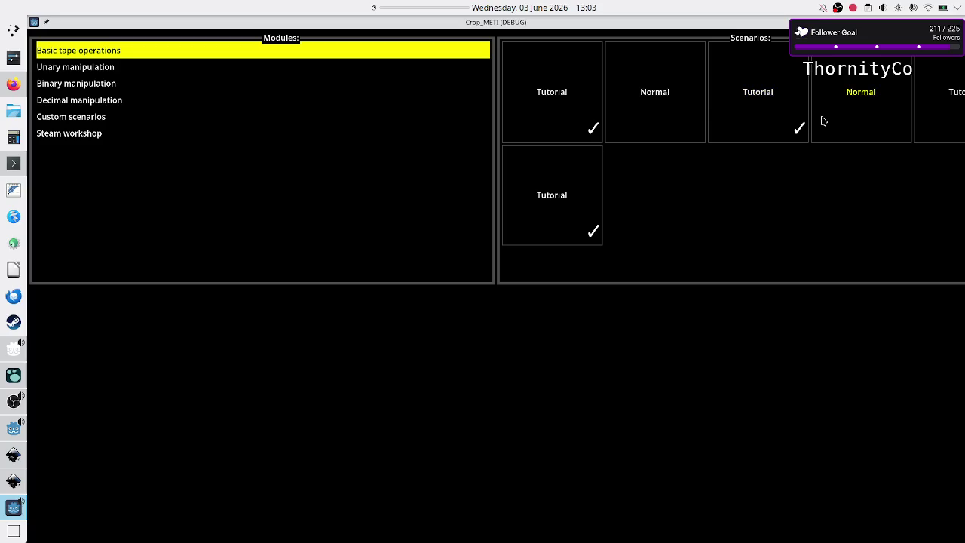
{"action": "key", "text": "Escape"}
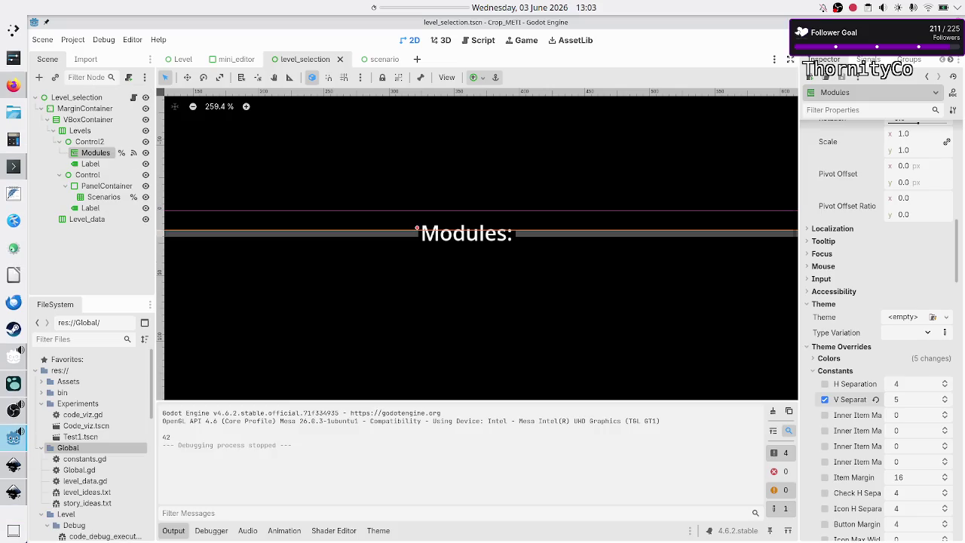
Step: Open level_selection.gd and scroll to the _on_modules_cell_selected handler
{"action": "left_click", "coordinate": [134, 98]}
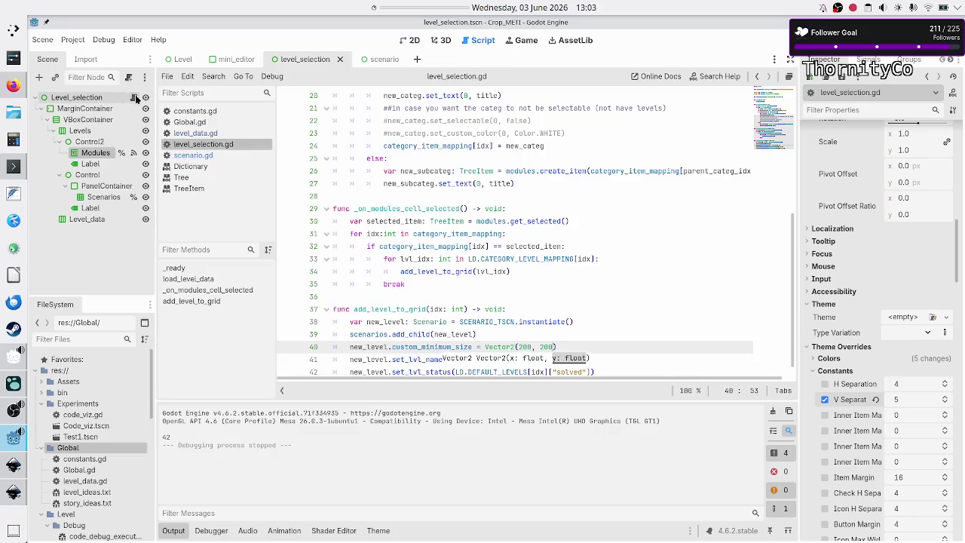
{"action": "scroll", "coordinate": [473, 334], "scroll_direction": "down", "scroll_amount": 1}
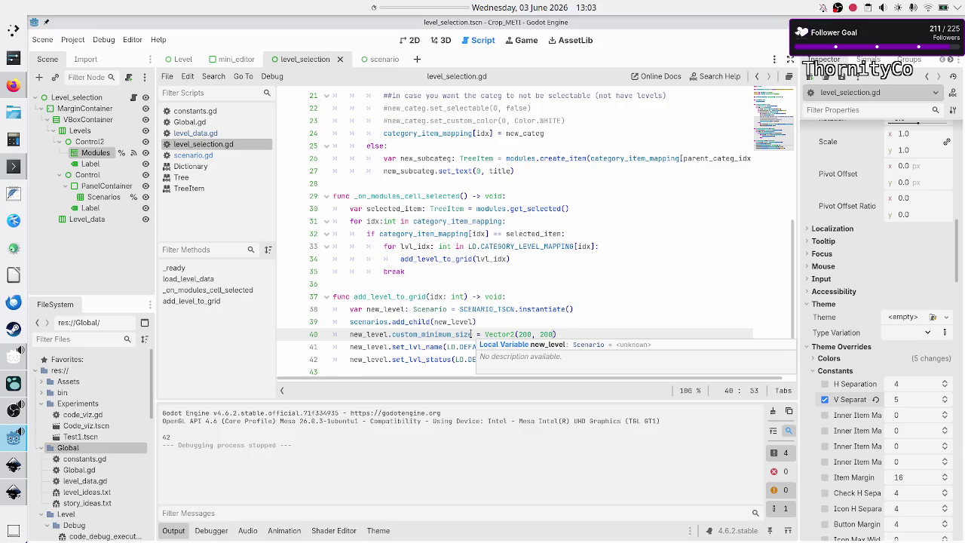
{"action": "scroll", "coordinate": [465, 290], "scroll_direction": "up", "scroll_amount": 3}
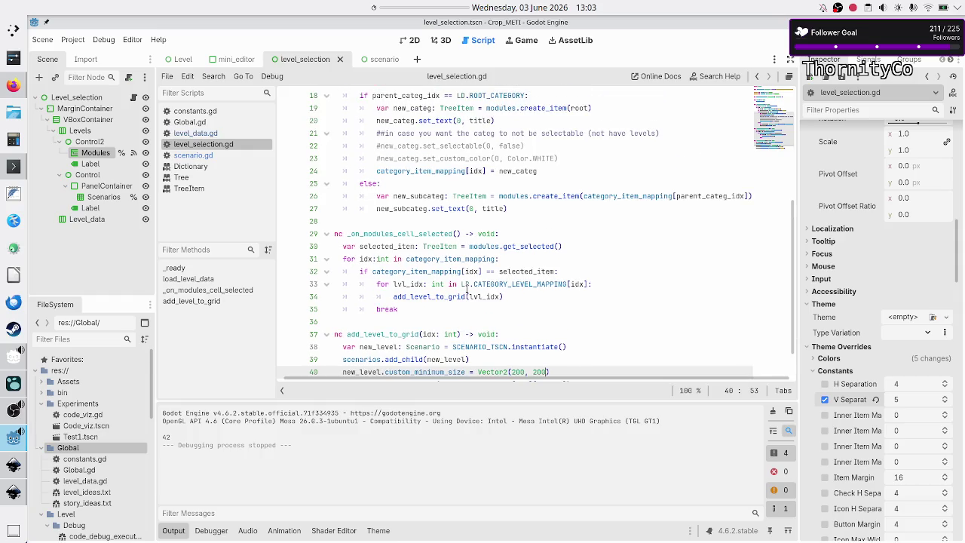
{"action": "scroll", "coordinate": [466, 289], "scroll_direction": "down", "scroll_amount": 3}
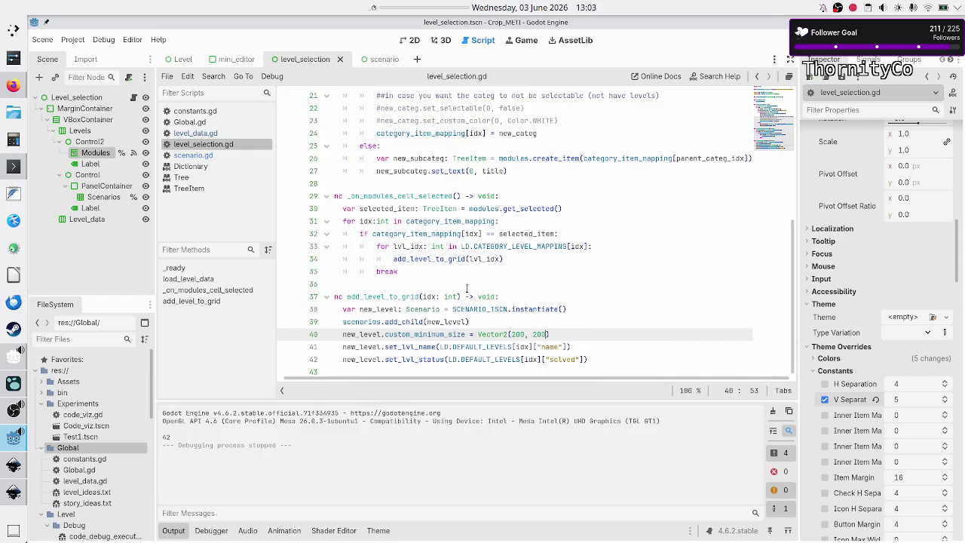
{"action": "scroll", "coordinate": [467, 288], "scroll_direction": "up", "scroll_amount": 2}
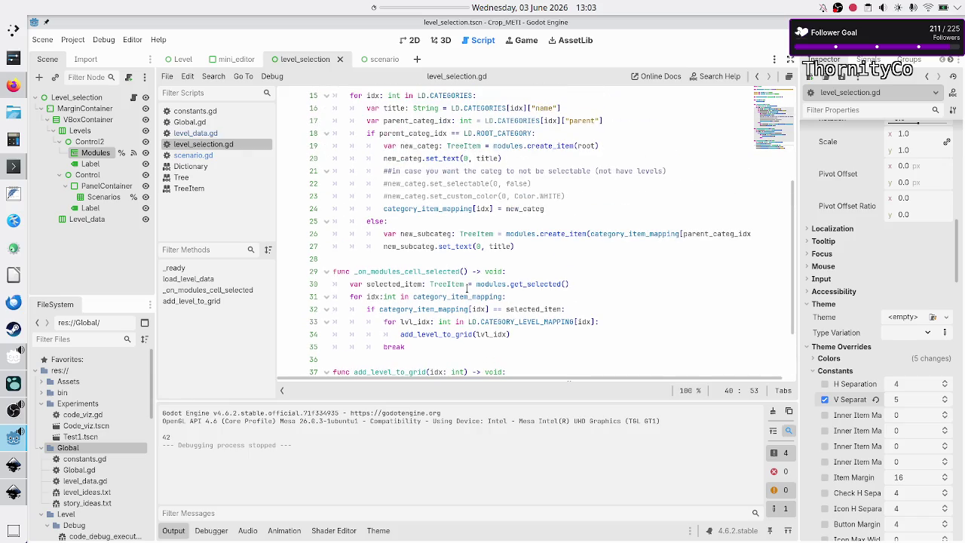
{"action": "scroll", "coordinate": [467, 289], "scroll_direction": "down", "scroll_amount": 2}
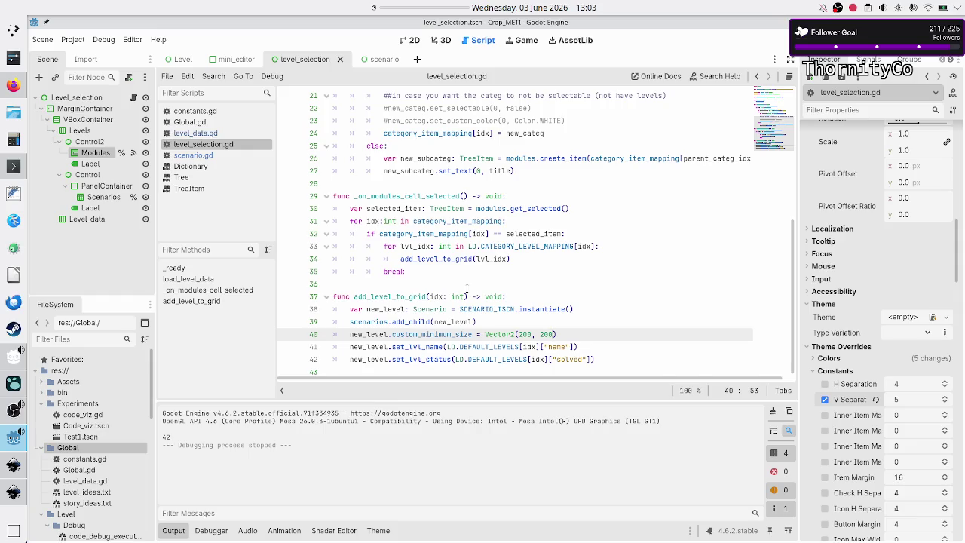
{"action": "scroll", "coordinate": [466, 289], "scroll_direction": "up", "scroll_amount": 3}
{"action": "scroll", "coordinate": [467, 288], "scroll_direction": "down", "scroll_amount": 1}
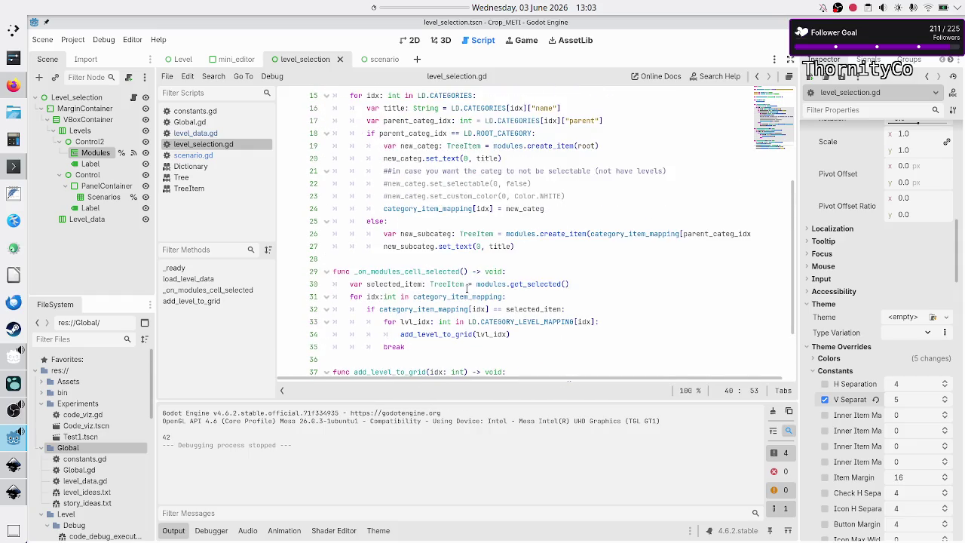
{"action": "scroll", "coordinate": [467, 288], "scroll_direction": "right", "scroll_amount": 1}
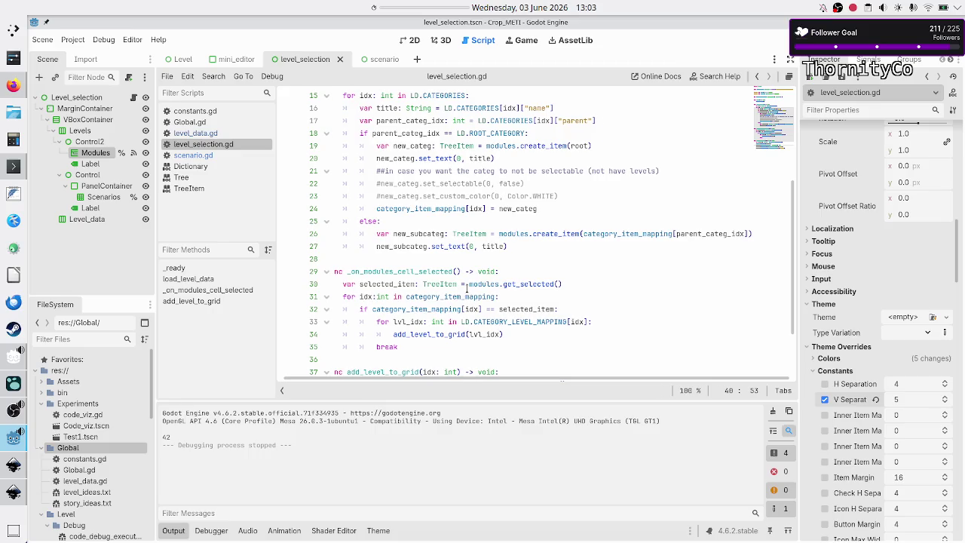
{"action": "scroll", "coordinate": [468, 287], "scroll_direction": "up", "scroll_amount": 1}
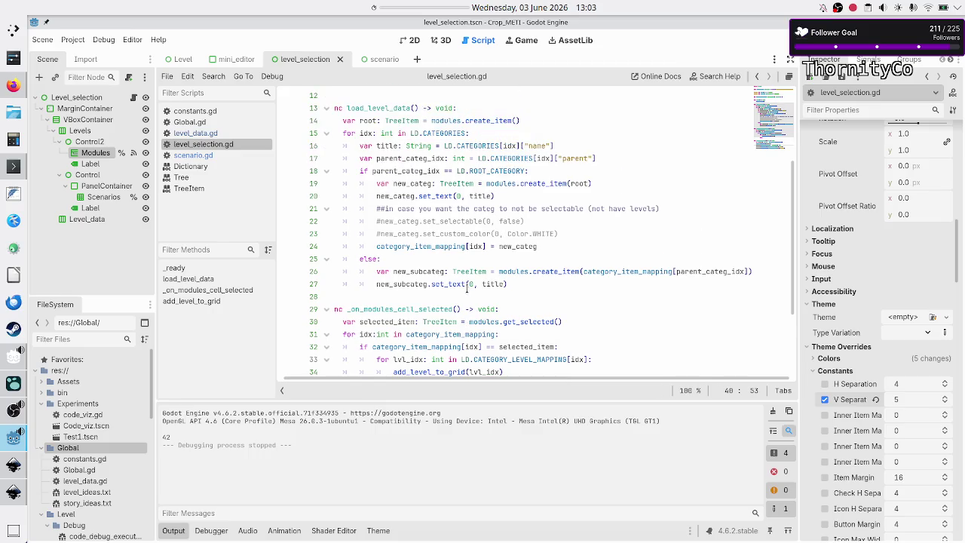
{"action": "scroll", "coordinate": [467, 287], "scroll_direction": "down", "scroll_amount": 1}
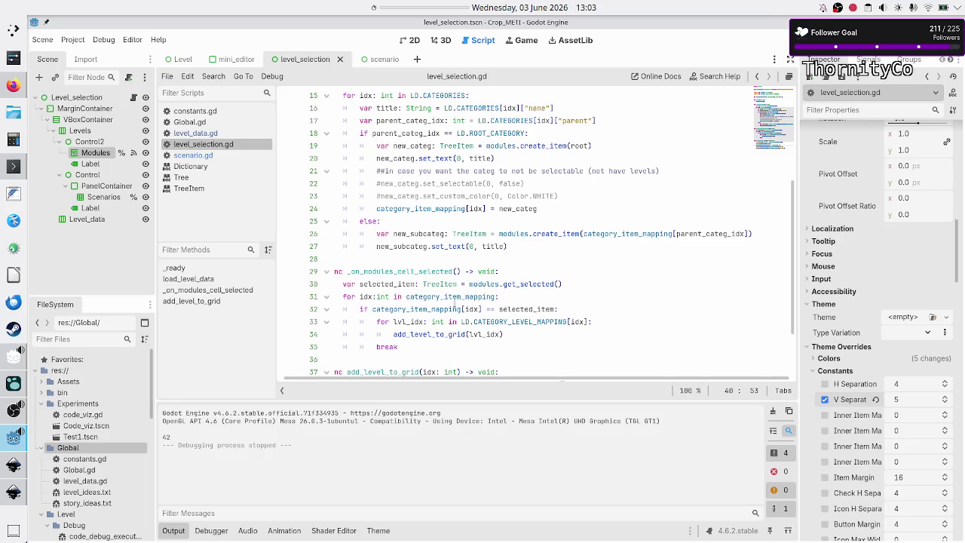
Step: Insert a new indented line after line 32, inside the if block above the level loop
{"action": "left_click", "coordinate": [444, 297]}
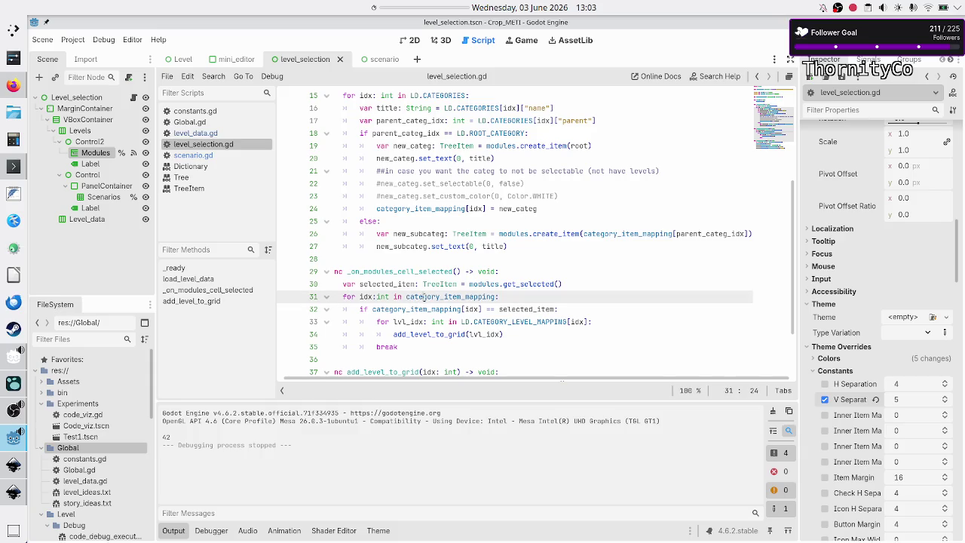
{"action": "left_click", "coordinate": [503, 296]}
{"action": "key", "text": "Down"}
{"action": "key", "text": "Down"}
{"action": "key", "text": "Home"}
{"action": "key", "text": "Home"}
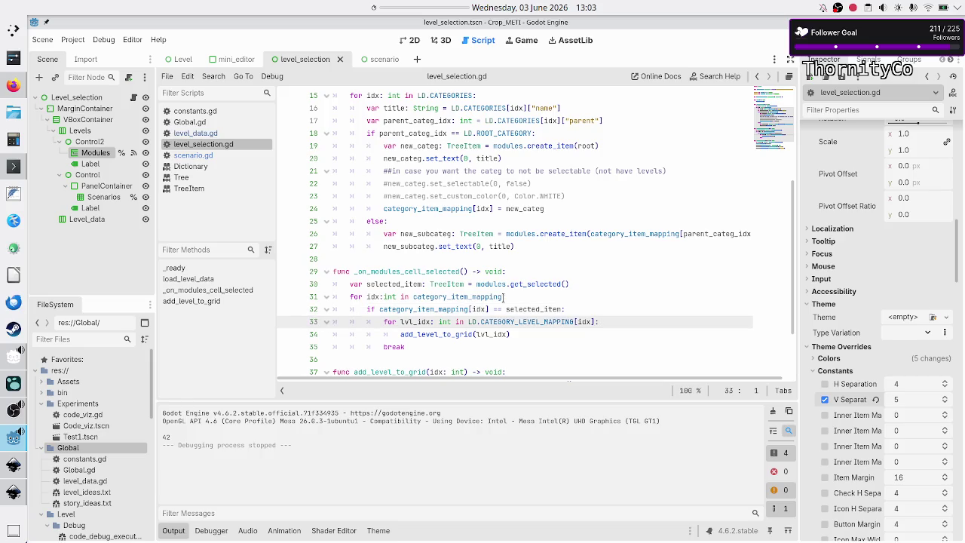
{"action": "key", "text": "Left"}
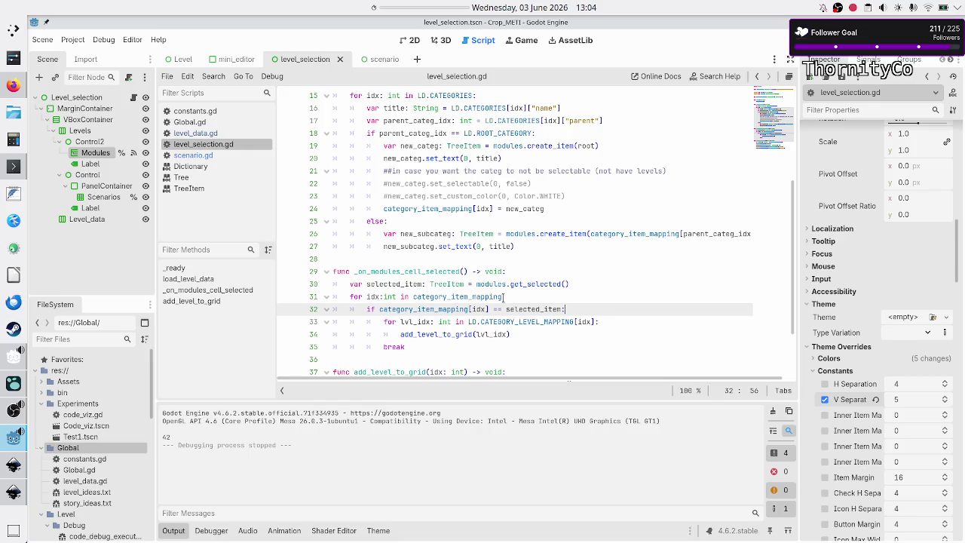
{"action": "key", "text": "Return"}
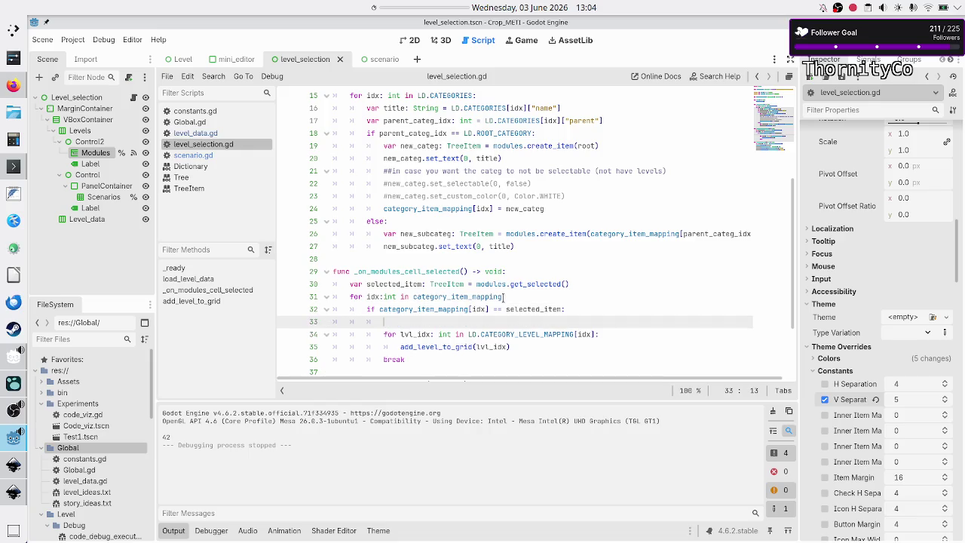
Step: Type scenarios.remove on line 33, try the remove_child completion, then delete it back
{"action": "scroll", "coordinate": [514, 292], "scroll_direction": "down", "scroll_amount": 3}
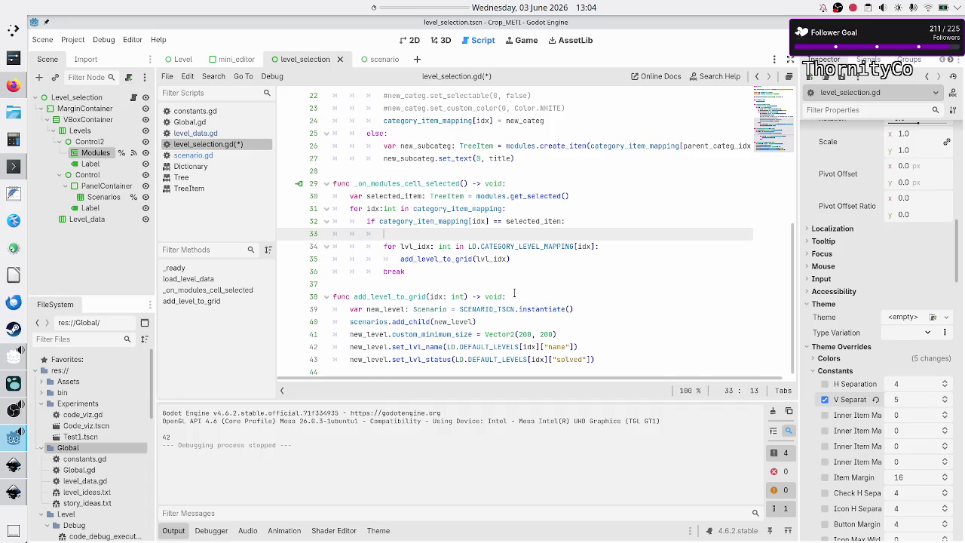
{"action": "type", "text": "scena"}
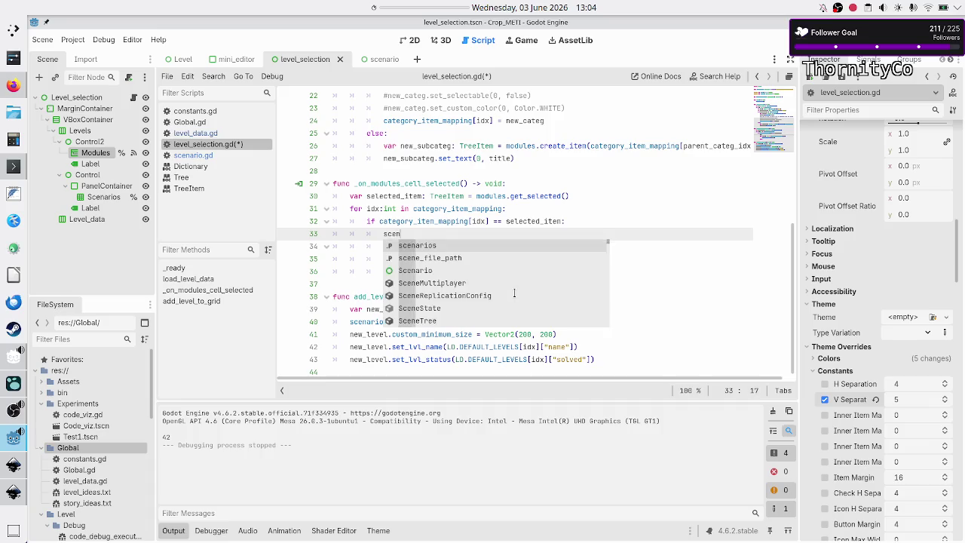
{"action": "key", "text": "Return"}
{"action": "type", "text": ".re"}
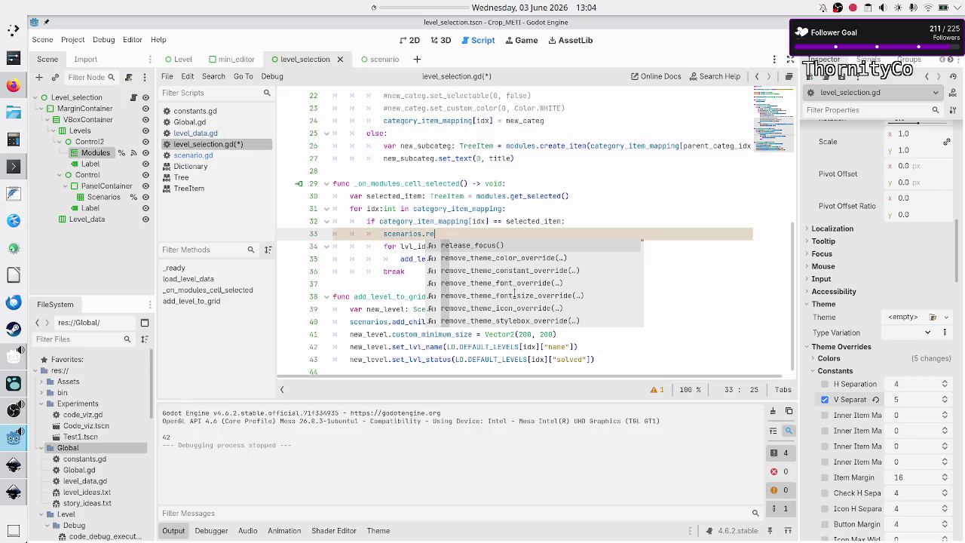
{"action": "type", "text": "move"}
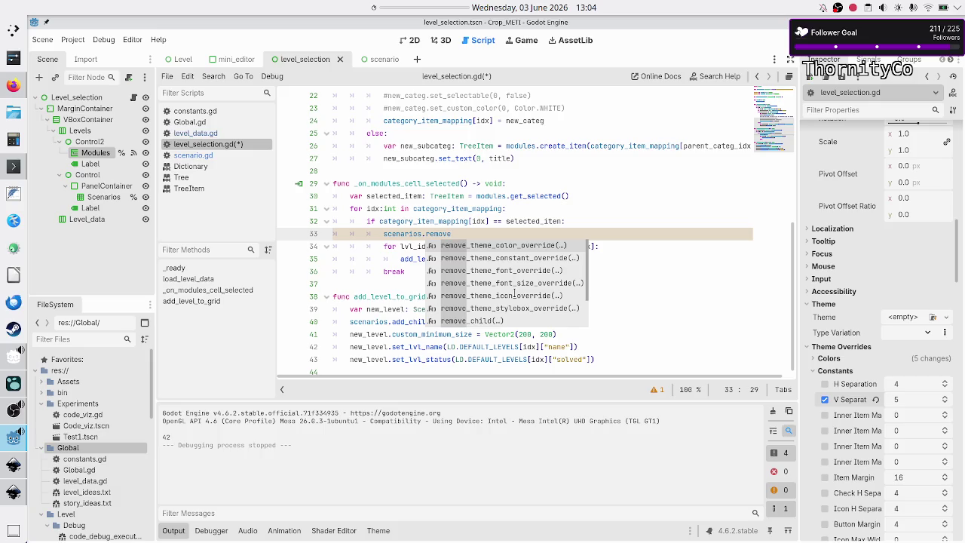
{"action": "scroll", "coordinate": [515, 295], "scroll_direction": "down", "scroll_amount": 3}
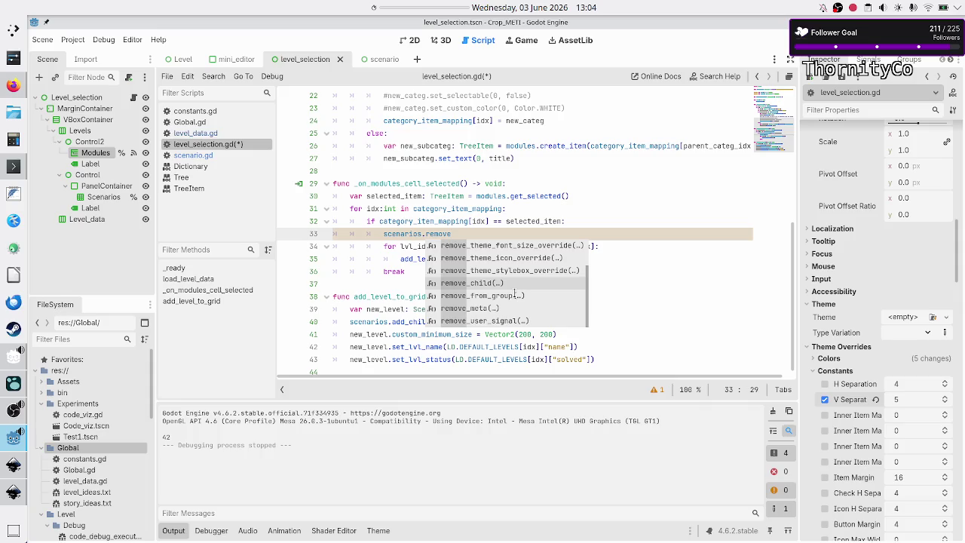
{"action": "key", "text": "Return"}
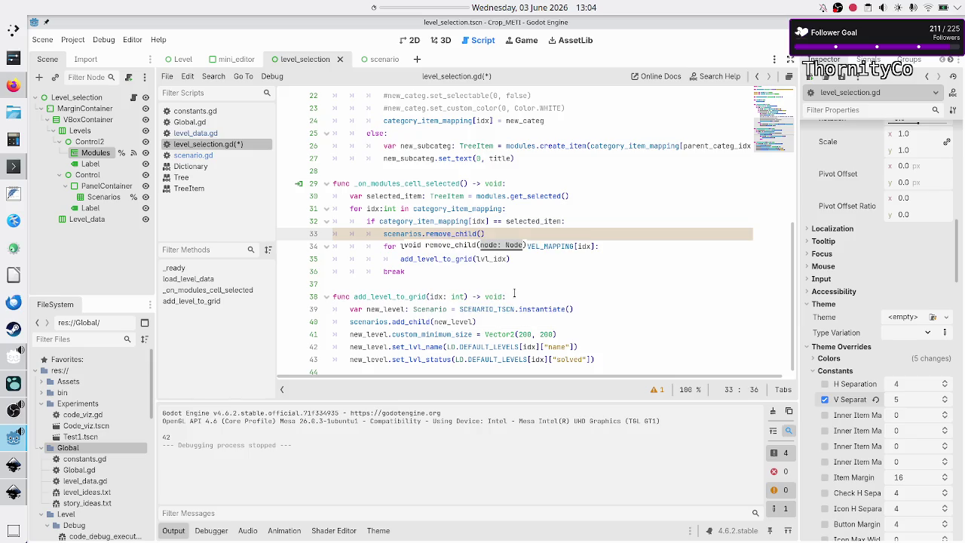
{"action": "key", "text": "Right"}
{"action": "key", "text": "Left"}
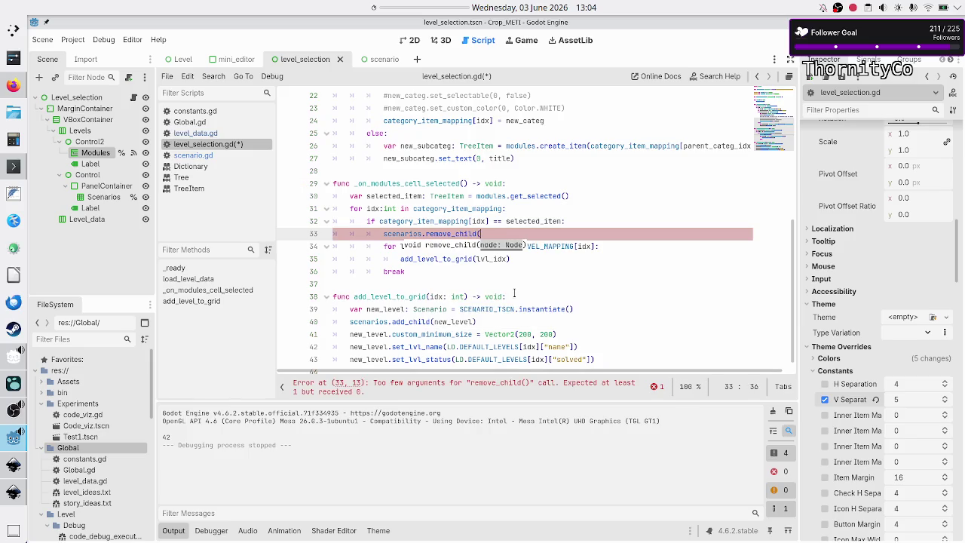
{"action": "key", "text": "BackSpace"}
{"action": "key", "text": "BackSpace"}
{"action": "key", "text": "BackSpace"}
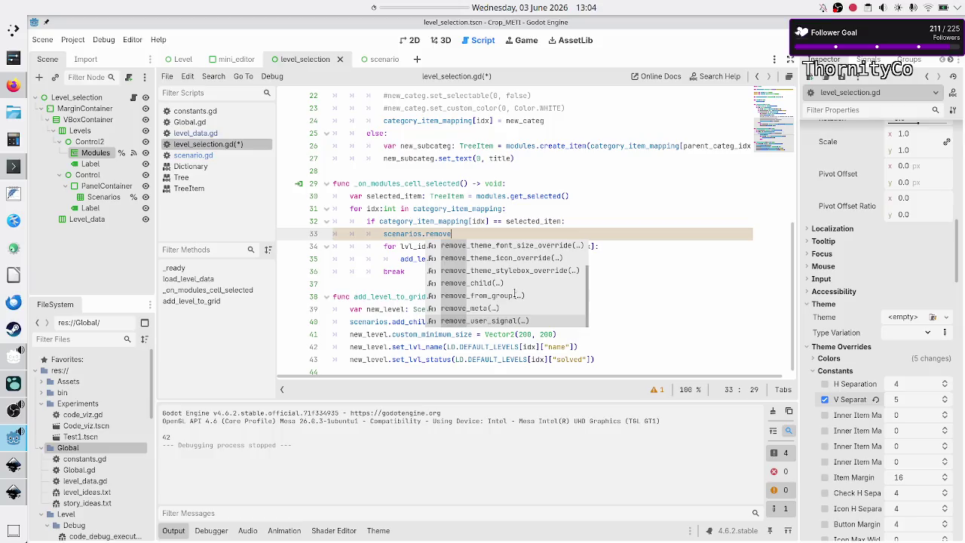
Step: Dismiss the suggestions and save level_selection.gd
{"action": "scroll", "coordinate": [515, 295], "scroll_direction": "up", "scroll_amount": 1}
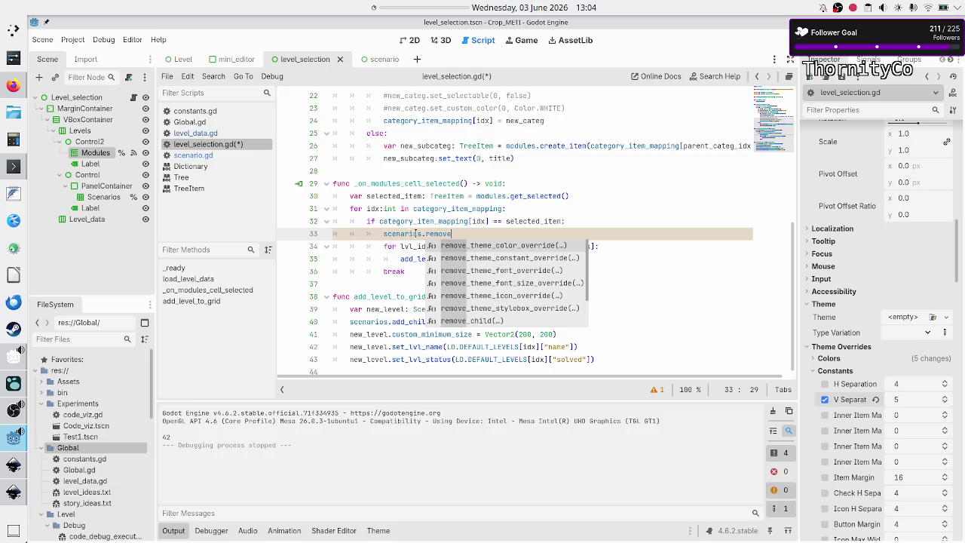
{"action": "left_click", "coordinate": [397, 233]}
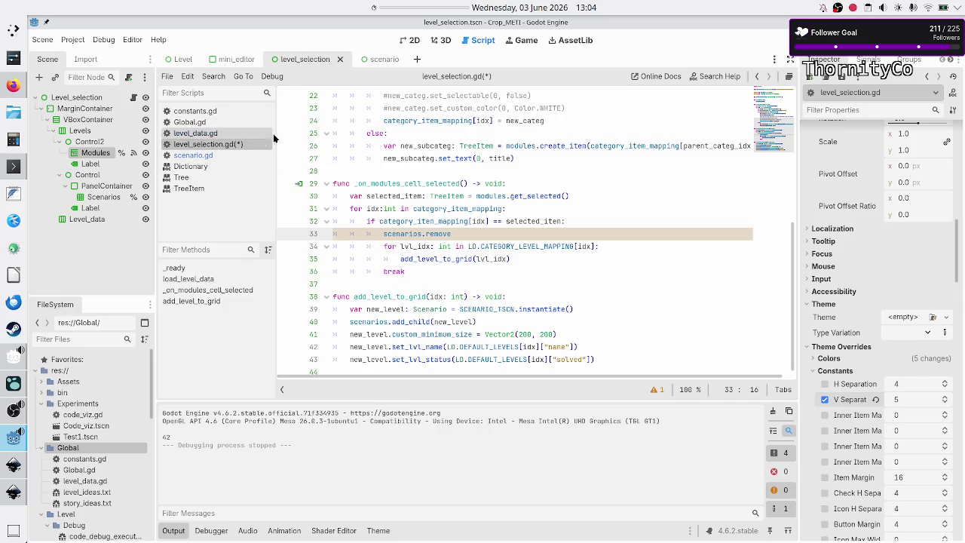
{"action": "key", "text": "ctrl+s"}
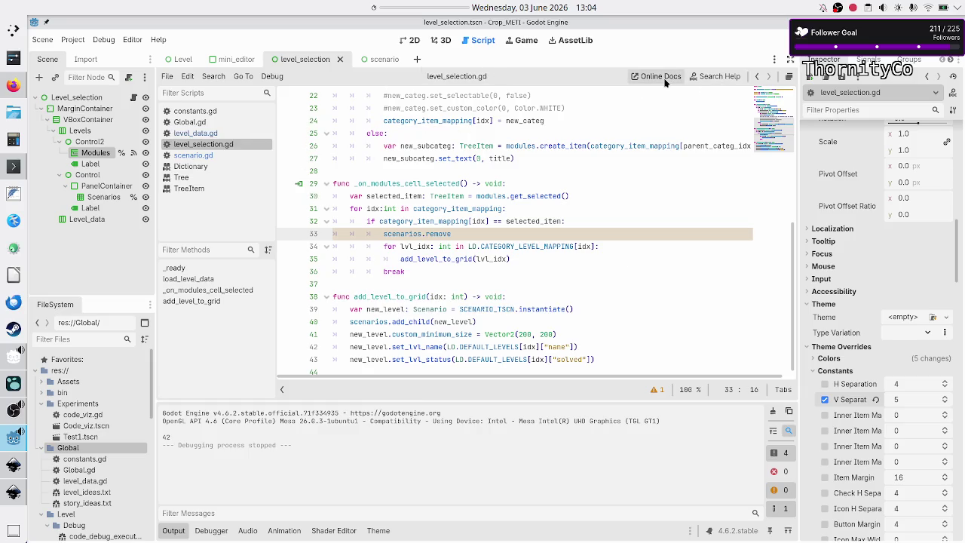
{"action": "left_click", "coordinate": [707, 73]}
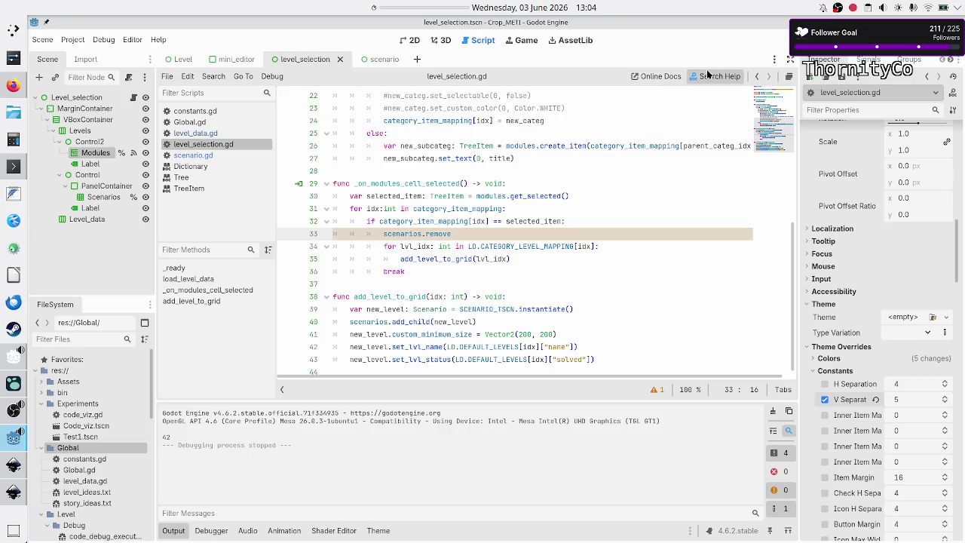
Step: Search the help for 'gridcont' and open the GridContainer class reference
{"action": "type", "text": "gridcont"}
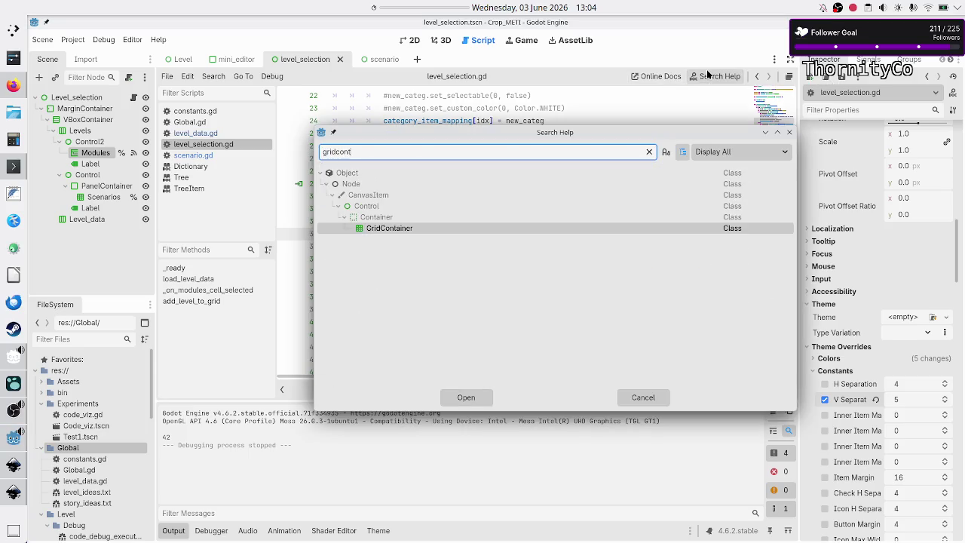
{"action": "key", "text": "Return"}
{"action": "scroll", "coordinate": [583, 191], "scroll_direction": "down", "scroll_amount": 5}
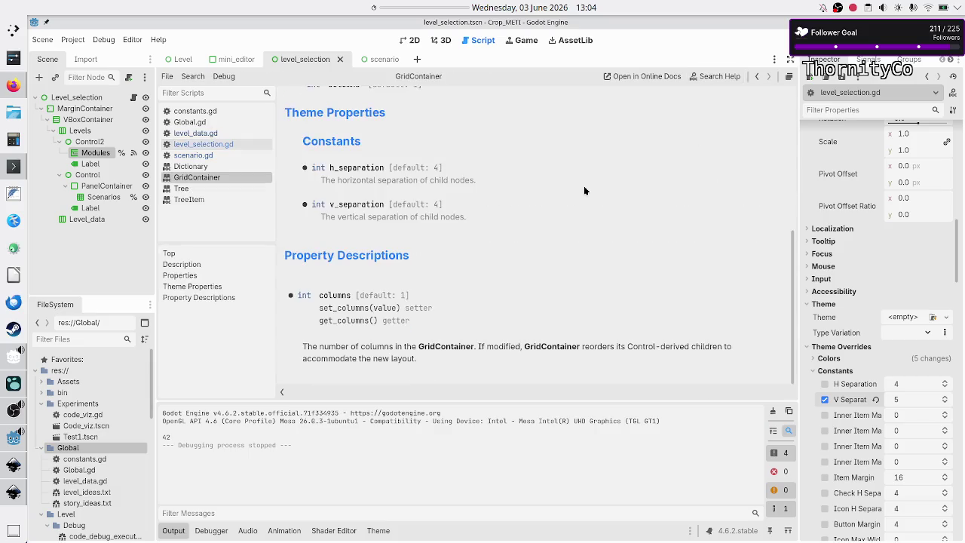
{"action": "scroll", "coordinate": [420, 305], "scroll_direction": "up", "scroll_amount": 1}
{"action": "scroll", "coordinate": [421, 306], "scroll_direction": "down", "scroll_amount": 1}
{"action": "scroll", "coordinate": [421, 303], "scroll_direction": "up", "scroll_amount": 5}
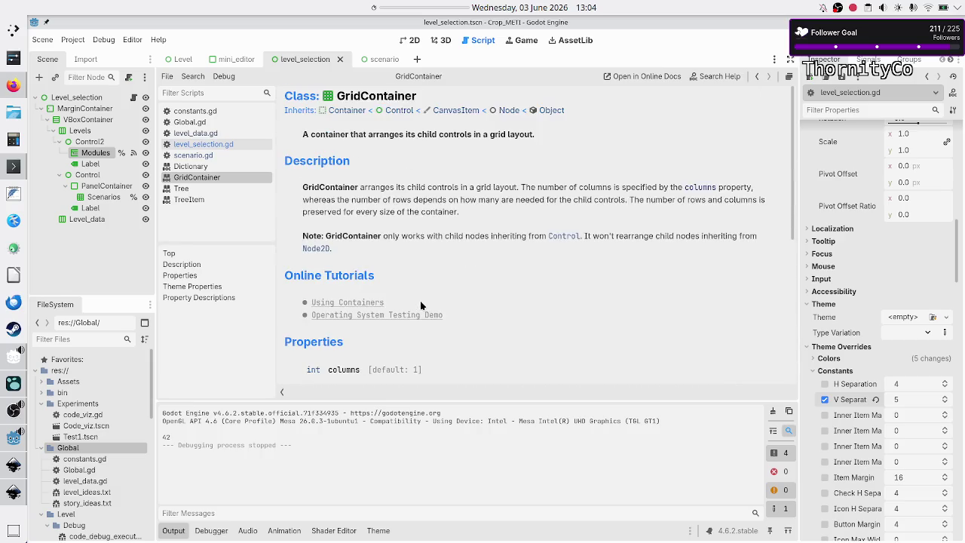
Step: Follow the inheritance to the Container page, then on to the Node class reference
{"action": "left_click", "coordinate": [345, 111]}
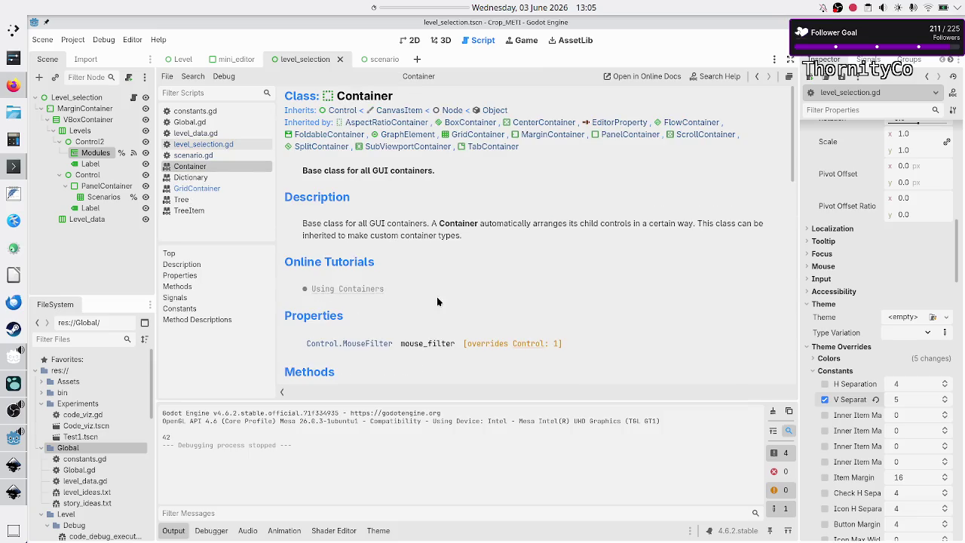
{"action": "scroll", "coordinate": [436, 296], "scroll_direction": "down", "scroll_amount": 13}
{"action": "scroll", "coordinate": [436, 297], "scroll_direction": "up", "scroll_amount": 10}
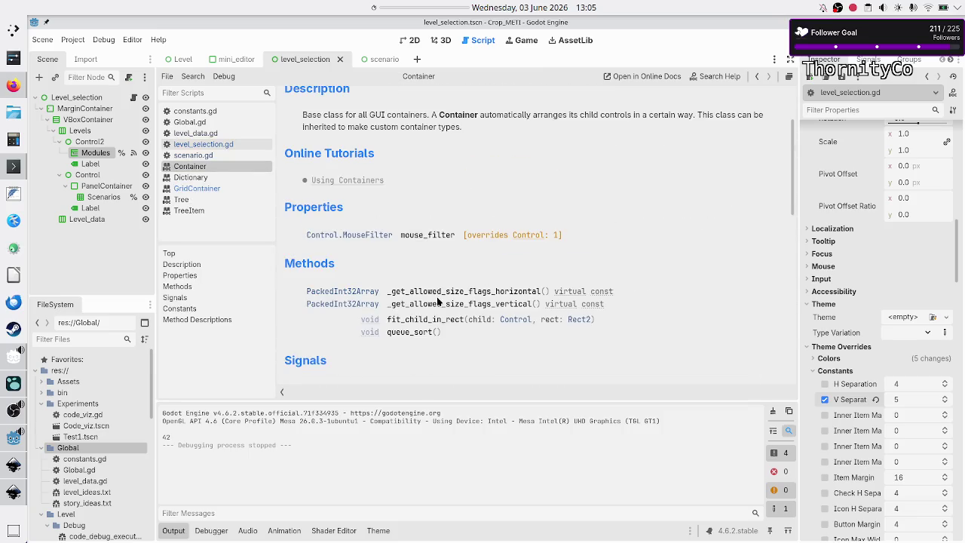
{"action": "scroll", "coordinate": [436, 355], "scroll_direction": "down", "scroll_amount": 3}
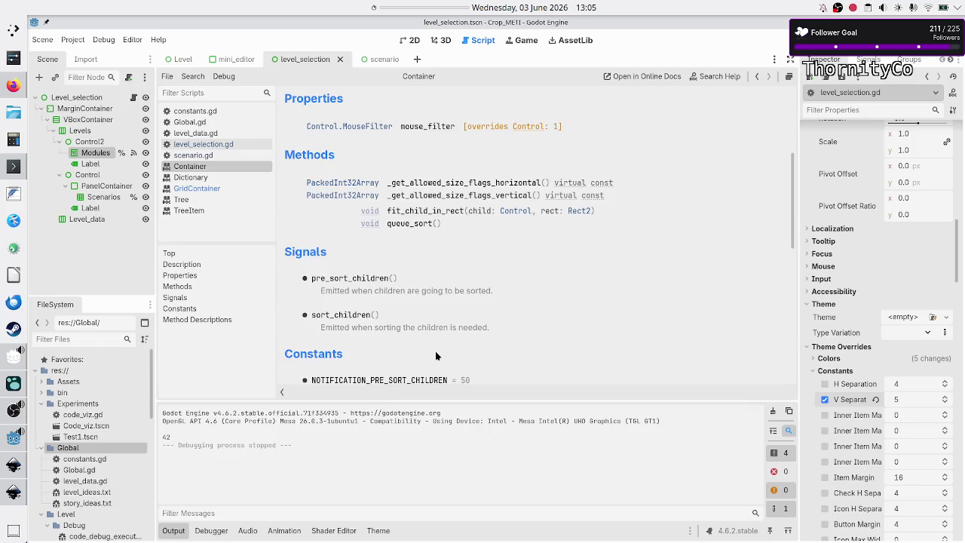
{"action": "scroll", "coordinate": [436, 356], "scroll_direction": "down", "scroll_amount": 5}
{"action": "scroll", "coordinate": [435, 355], "scroll_direction": "up", "scroll_amount": 11}
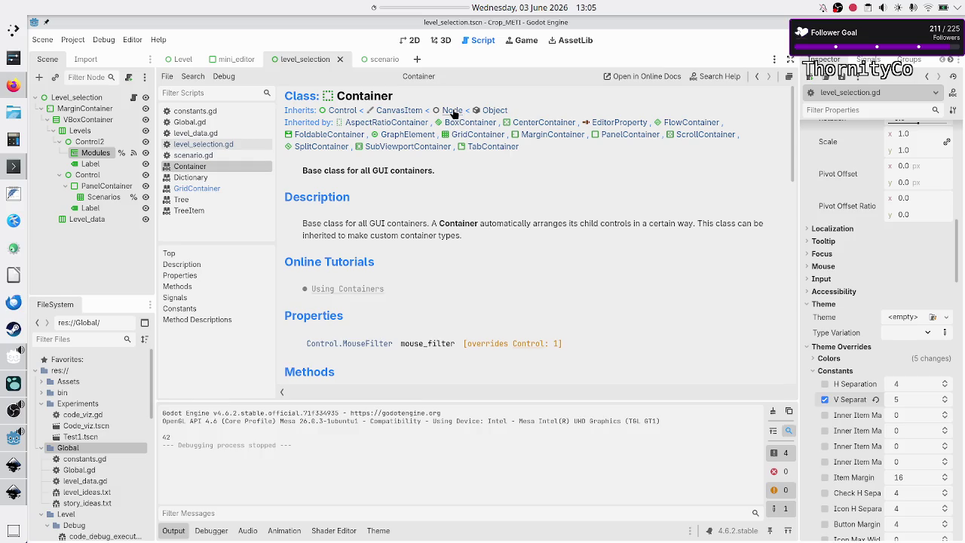
{"action": "left_click", "coordinate": [453, 113]}
Step: Search the Node reference page for 'children'
{"action": "scroll", "coordinate": [499, 249], "scroll_direction": "down", "scroll_amount": 10}
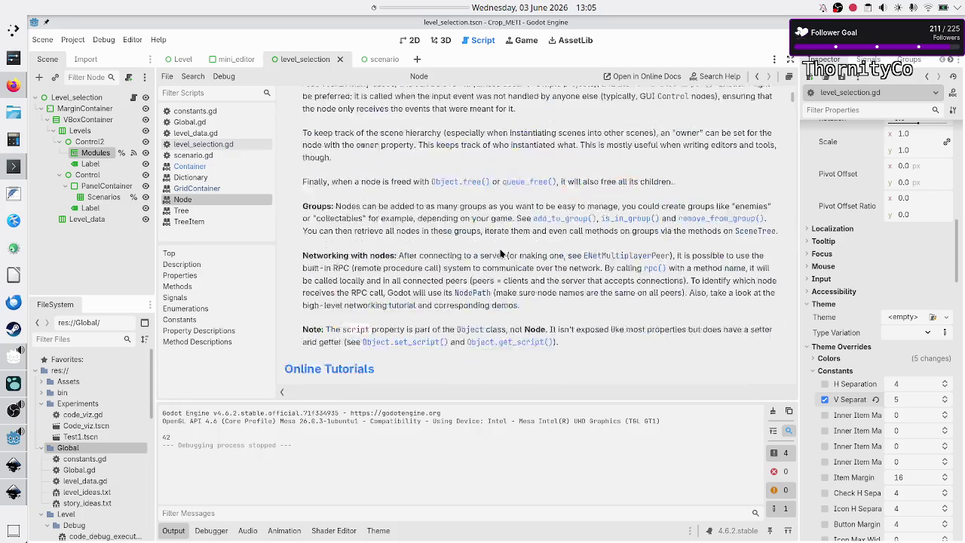
{"action": "scroll", "coordinate": [500, 253], "scroll_direction": "down", "scroll_amount": 1}
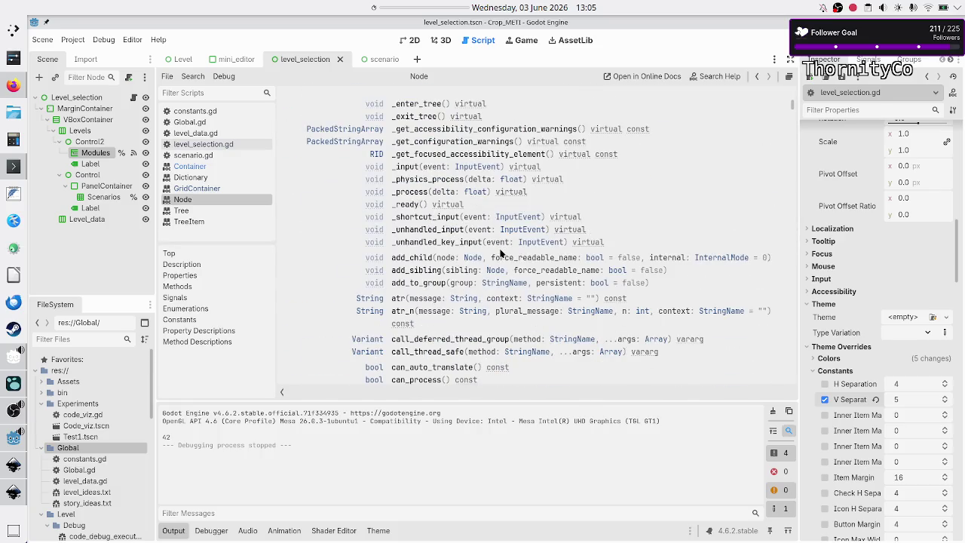
{"action": "key", "text": "ctrl+f"}
{"action": "type", "text": "ch"}
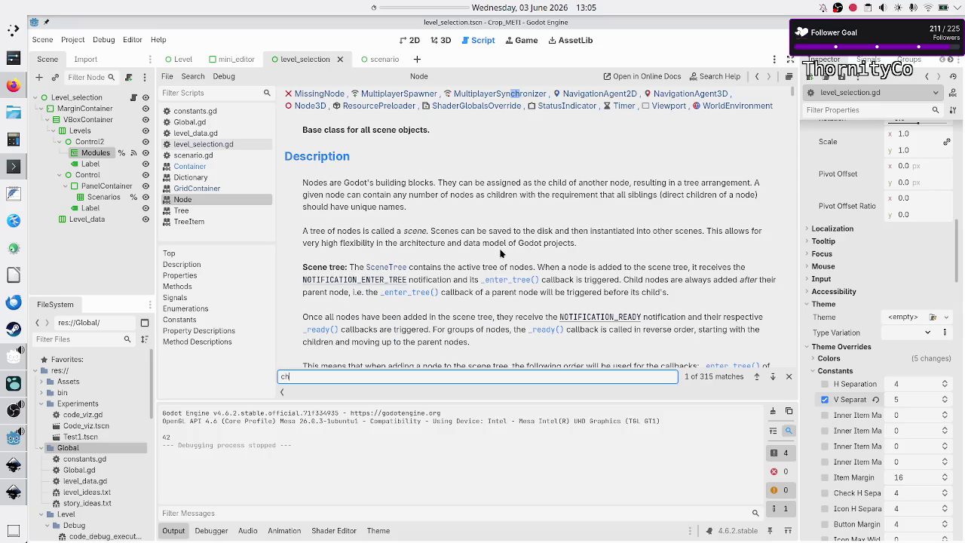
{"action": "type", "text": "ildren"}
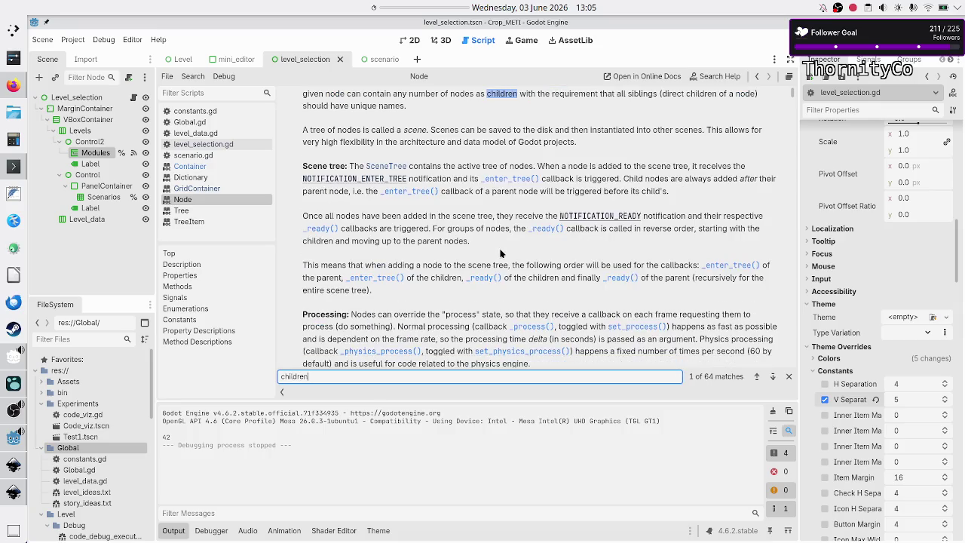
Step: Step through the 'children' matches, past get_children, to match 21 of 64, then select the search text
{"action": "left_click", "coordinate": [771, 382]}
{"action": "left_click", "coordinate": [771, 381]}
{"action": "left_click", "coordinate": [771, 382]}
{"action": "left_click", "coordinate": [771, 382]}
{"action": "left_click", "coordinate": [771, 381]}
{"action": "left_click", "coordinate": [771, 381]}
{"action": "left_click", "coordinate": [771, 381]}
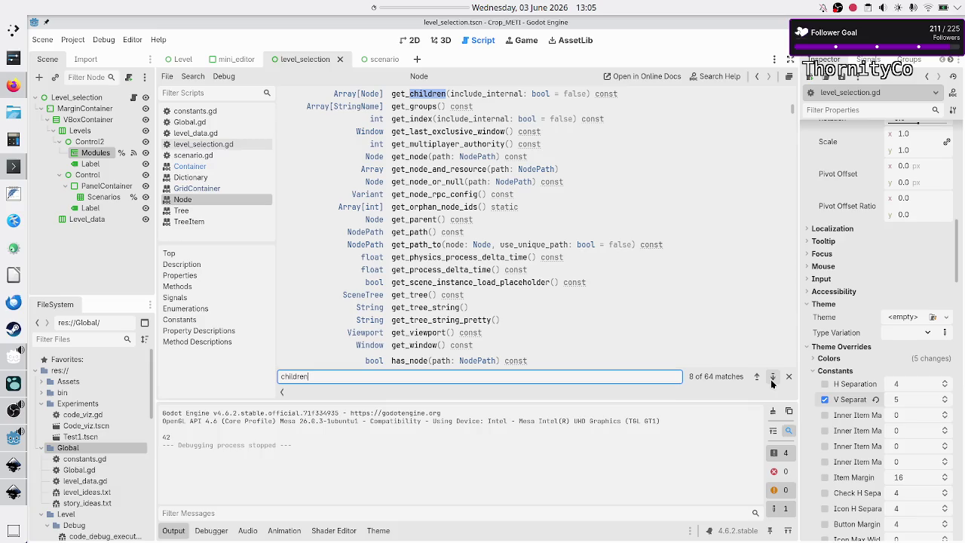
{"action": "left_click", "coordinate": [757, 376]}
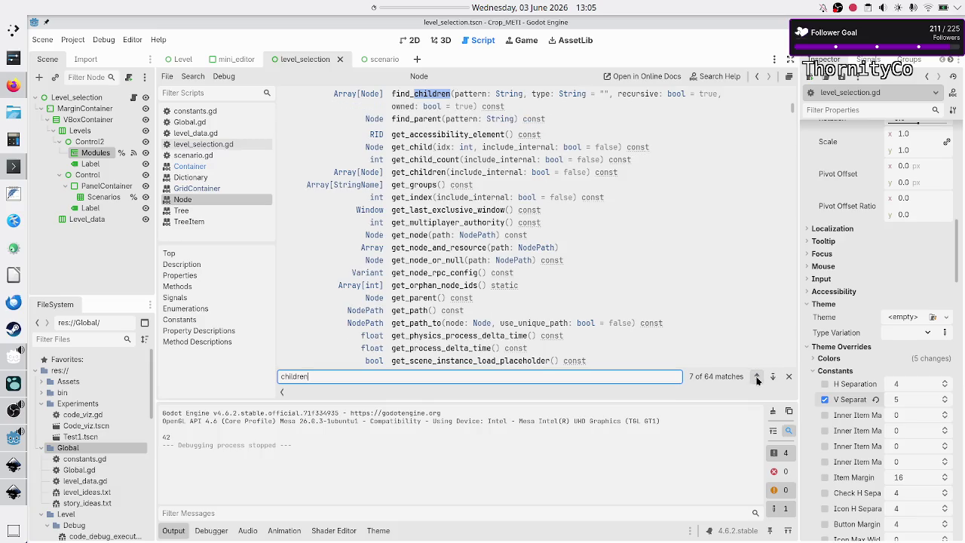
{"action": "left_click", "coordinate": [757, 377]}
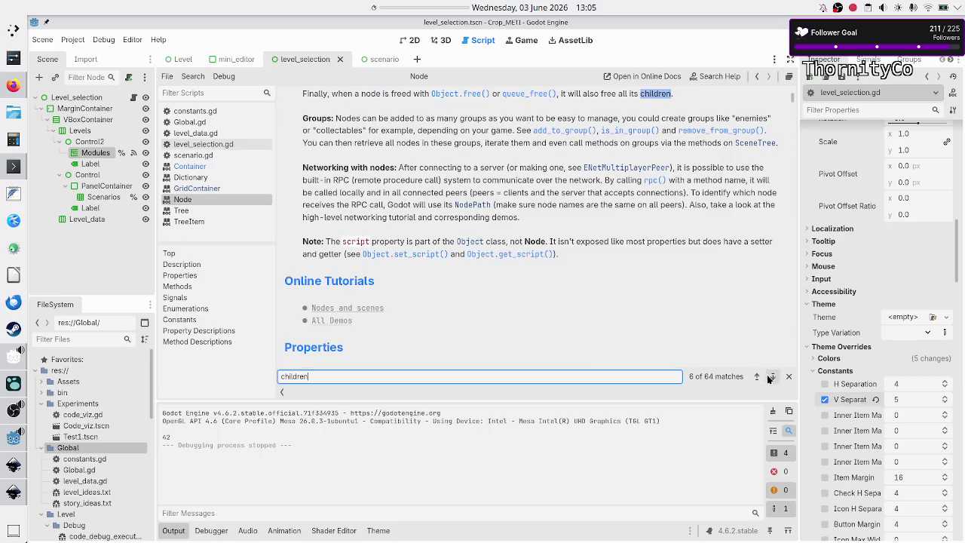
{"action": "left_click", "coordinate": [770, 378]}
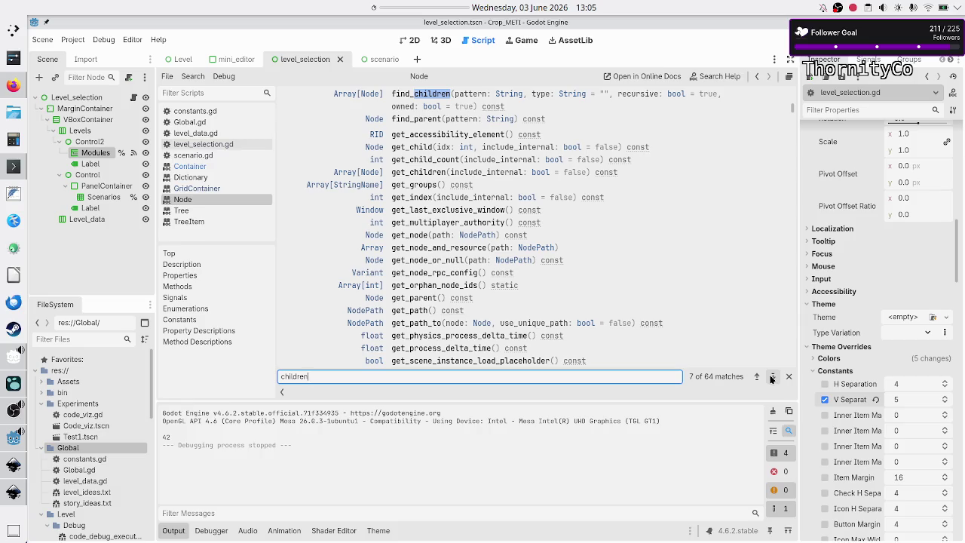
{"action": "left_click", "coordinate": [771, 377]}
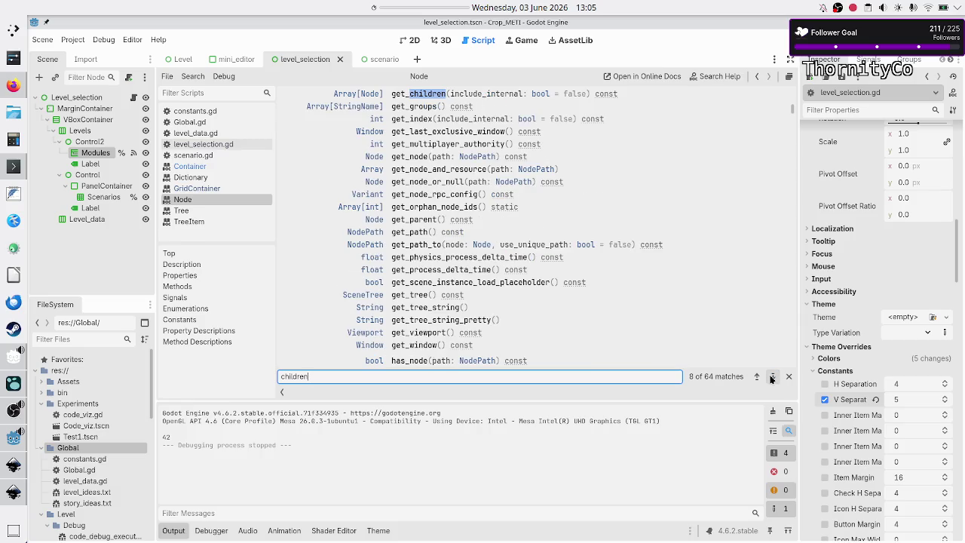
{"action": "left_click", "coordinate": [771, 377]}
{"action": "left_click", "coordinate": [771, 378]}
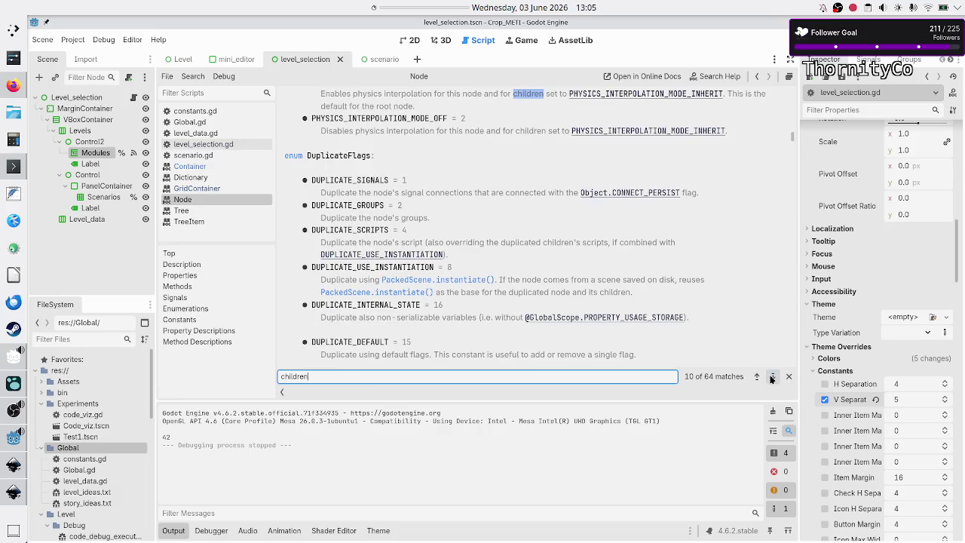
{"action": "left_click", "coordinate": [770, 378]}
{"action": "left_click", "coordinate": [770, 377]}
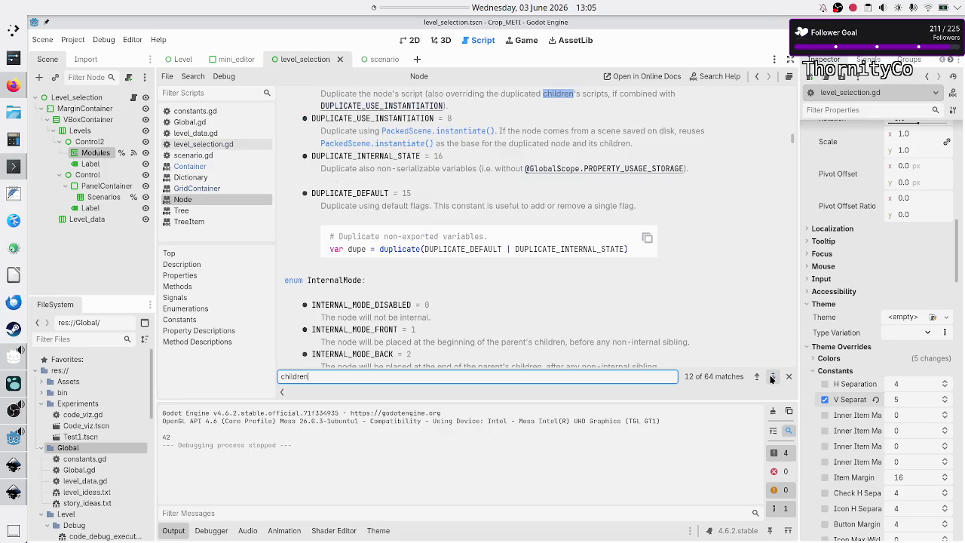
{"action": "left_click", "coordinate": [771, 378]}
{"action": "left_click", "coordinate": [770, 378]}
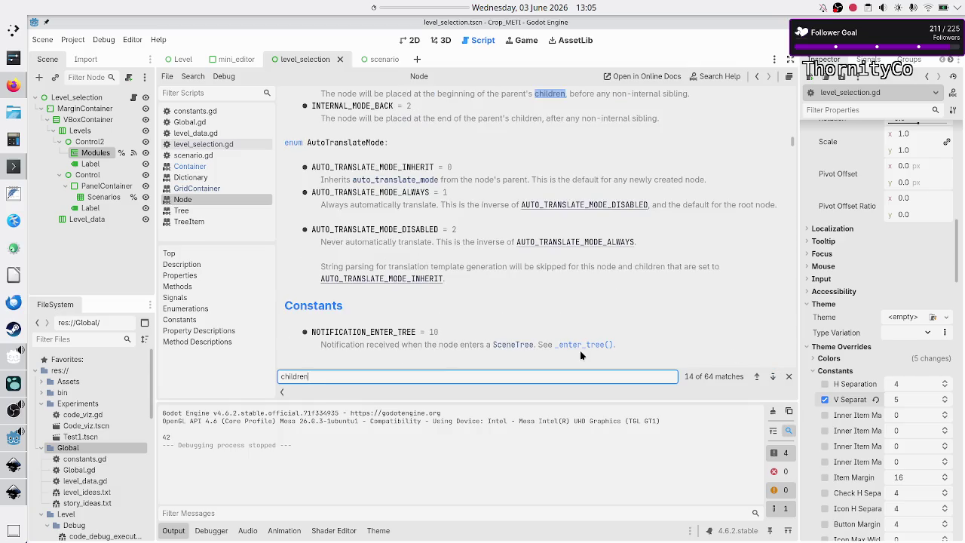
{"action": "left_click", "coordinate": [768, 377]}
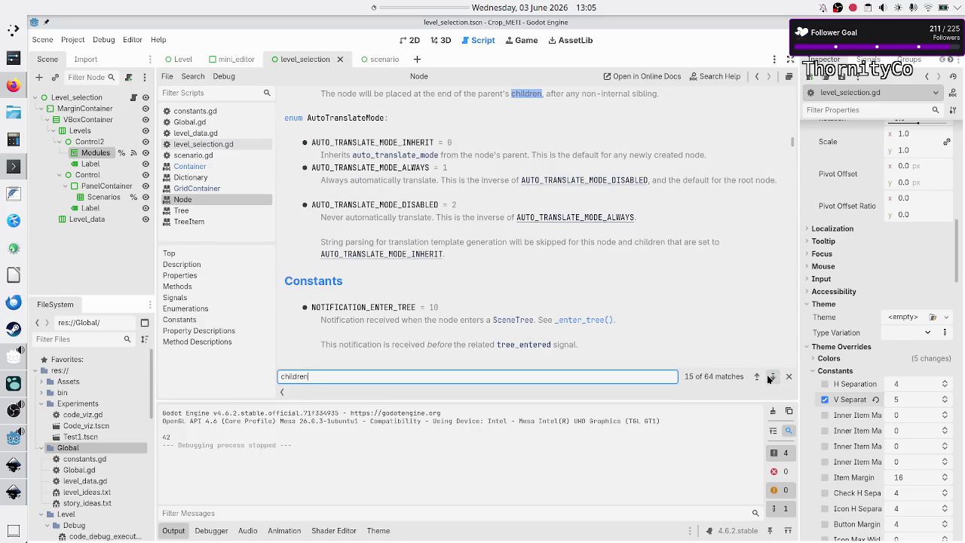
{"action": "left_click", "coordinate": [769, 377]}
{"action": "left_click", "coordinate": [769, 378]}
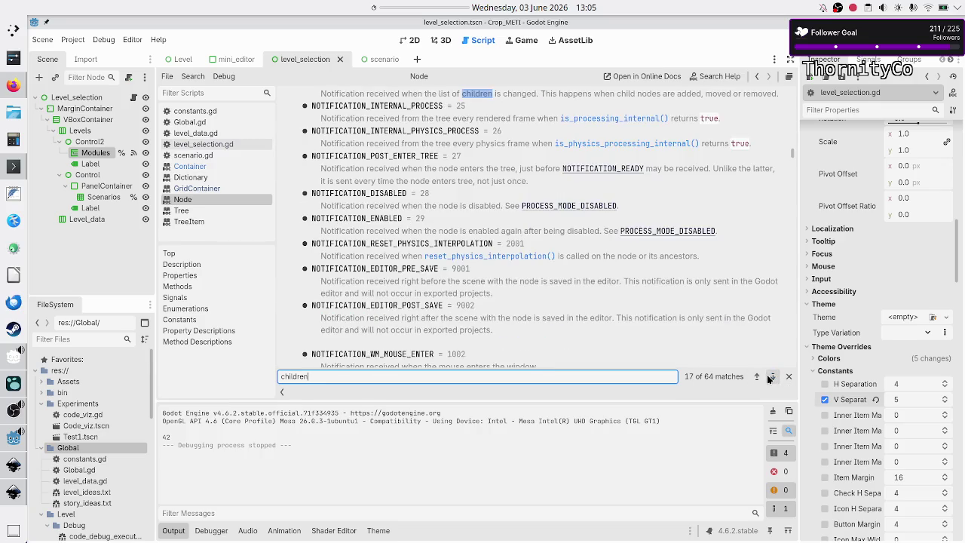
{"action": "left_click", "coordinate": [769, 377]}
{"action": "left_click", "coordinate": [768, 377]}
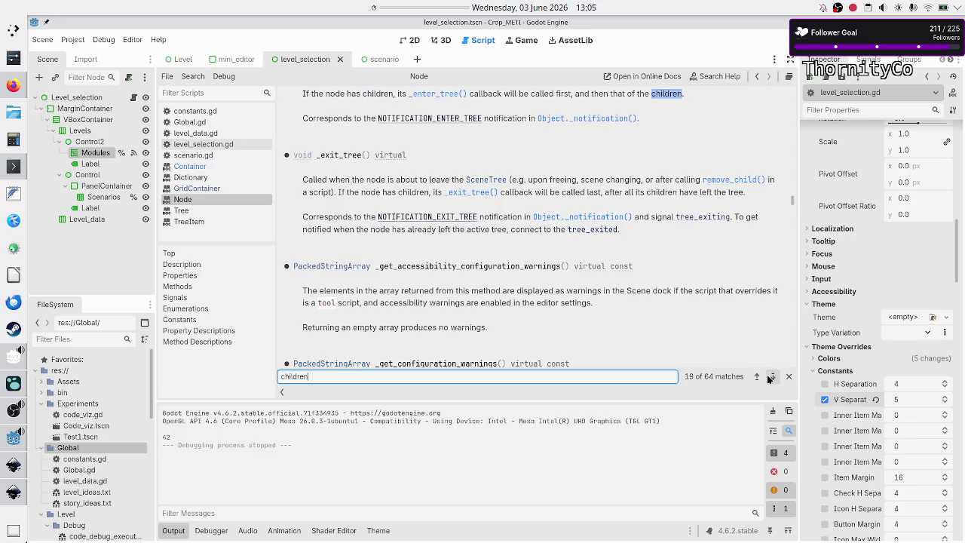
{"action": "left_click", "coordinate": [769, 377]}
{"action": "left_click", "coordinate": [769, 377]}
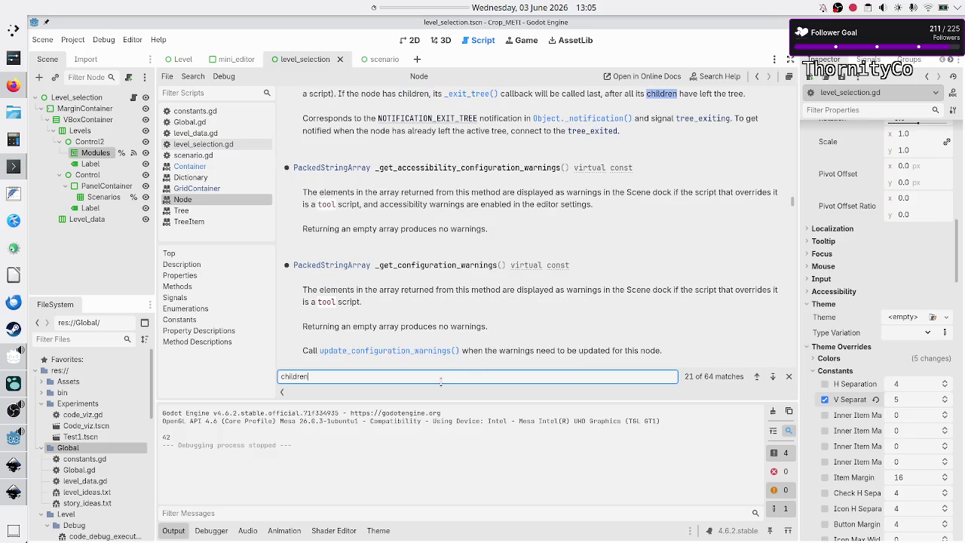
{"action": "left_click", "coordinate": [392, 378]}
Step: Search the Node page for 'remove_', jump to remove_child, then open remove_from_group
{"action": "type", "text": "remove_"}
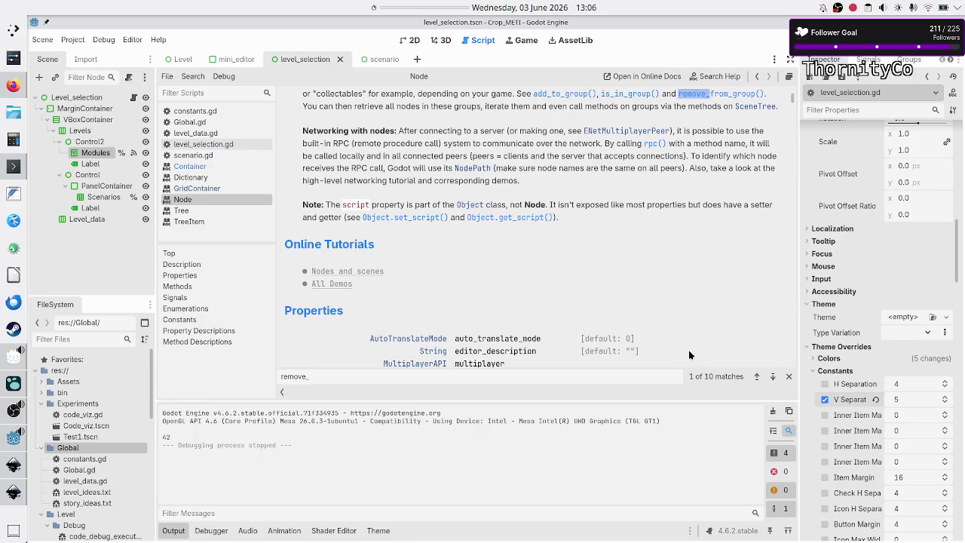
{"action": "left_click", "coordinate": [772, 376]}
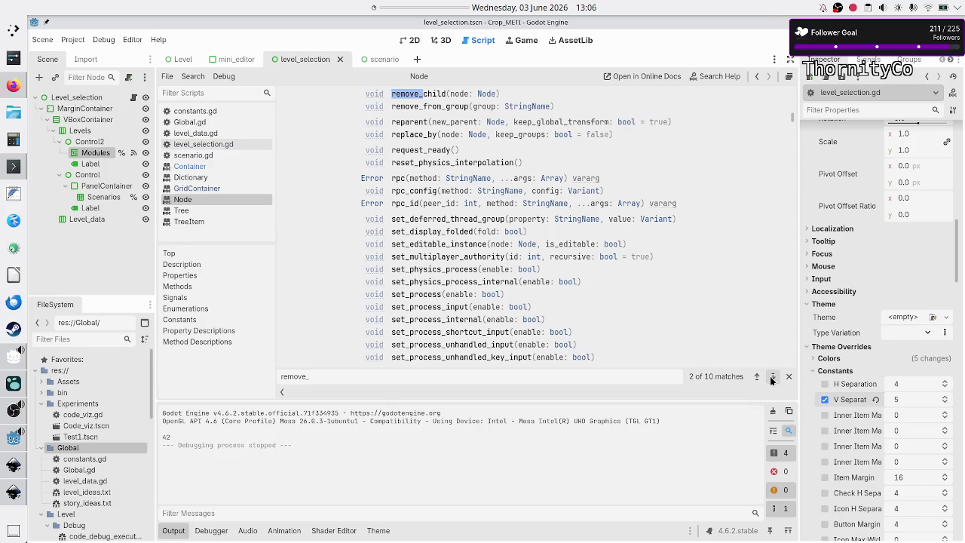
{"action": "left_click", "coordinate": [432, 107]}
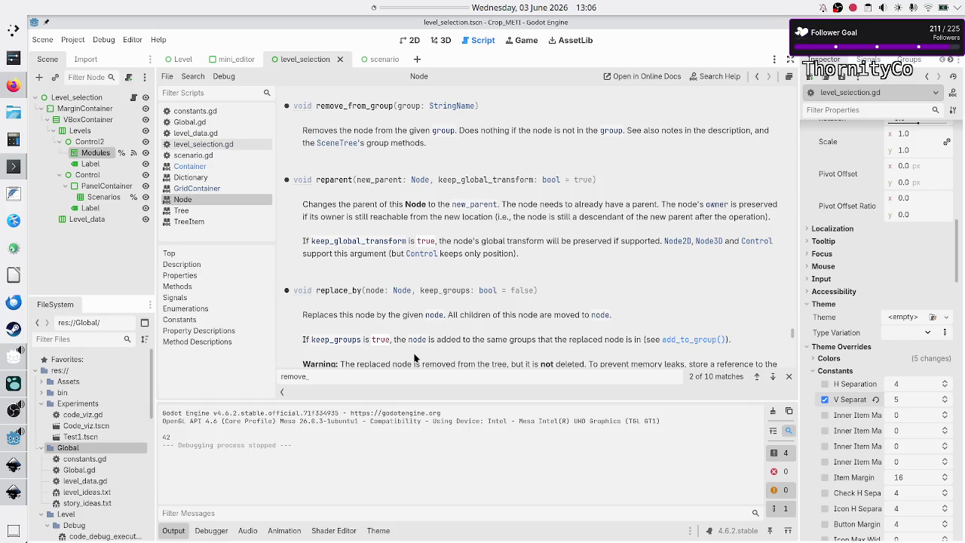
Step: Narrow the page search to 'remove_child' and scroll through the Node Methods list
{"action": "type", "text": "child"}
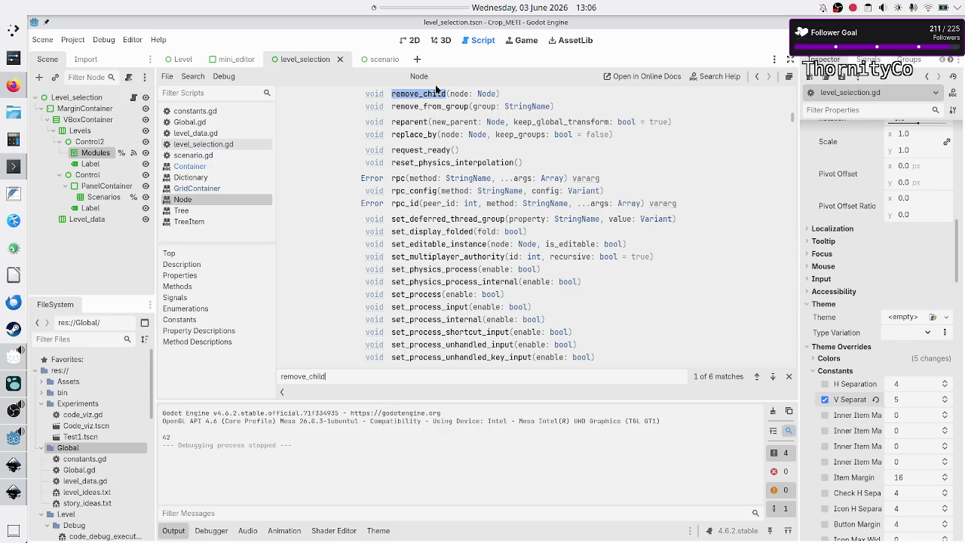
{"action": "scroll", "coordinate": [434, 184], "scroll_direction": "up", "scroll_amount": 3}
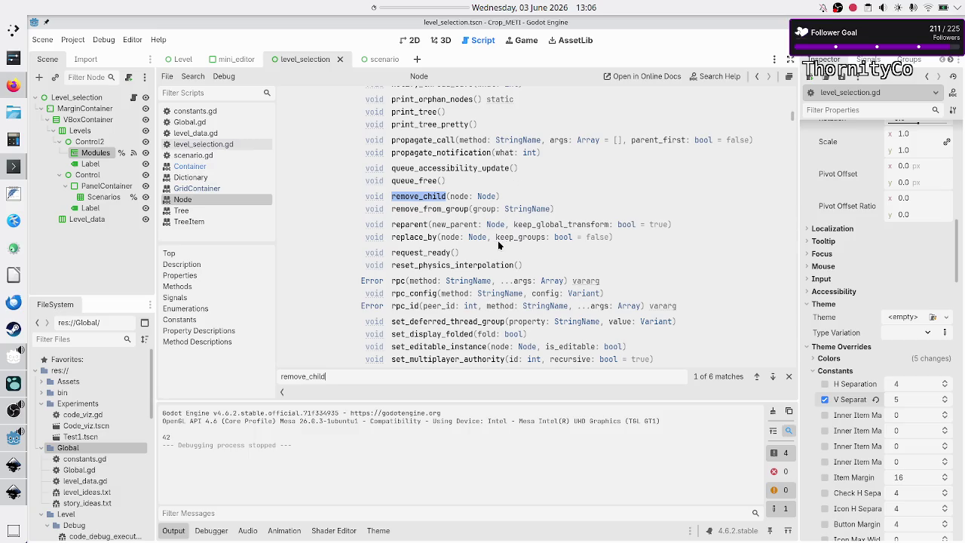
{"action": "scroll", "coordinate": [497, 246], "scroll_direction": "down", "scroll_amount": 5}
{"action": "scroll", "coordinate": [497, 247], "scroll_direction": "down", "scroll_amount": 1}
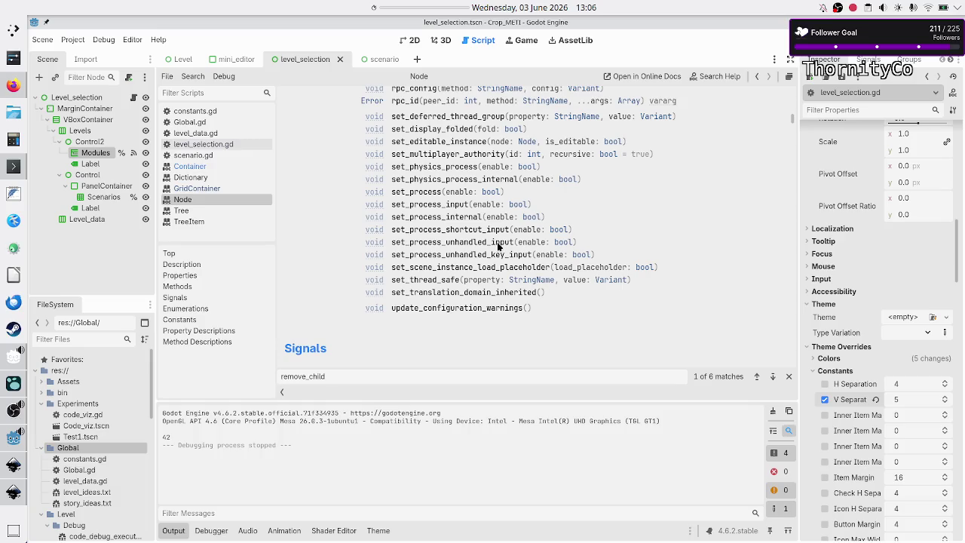
{"action": "scroll", "coordinate": [498, 246], "scroll_direction": "up", "scroll_amount": 2}
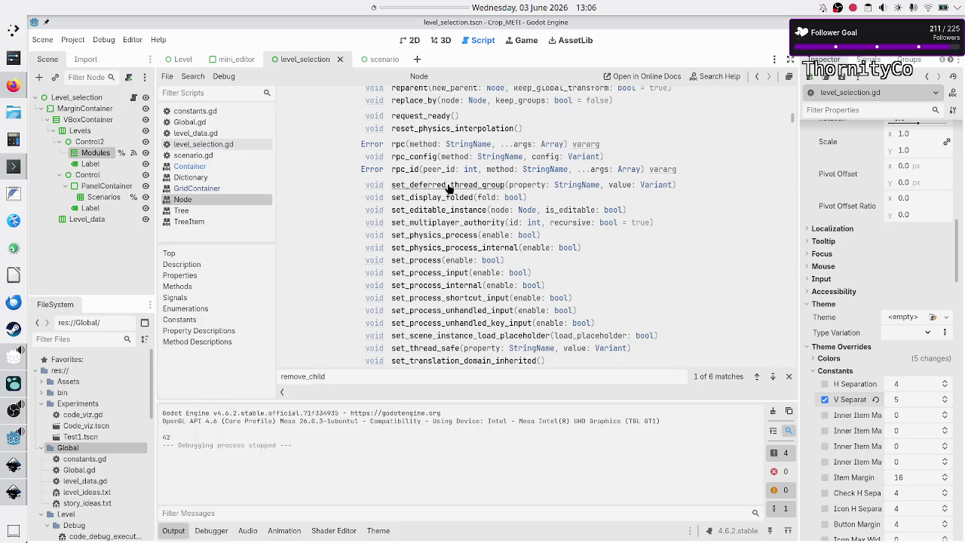
{"action": "scroll", "coordinate": [452, 165], "scroll_direction": "up", "scroll_amount": 3}
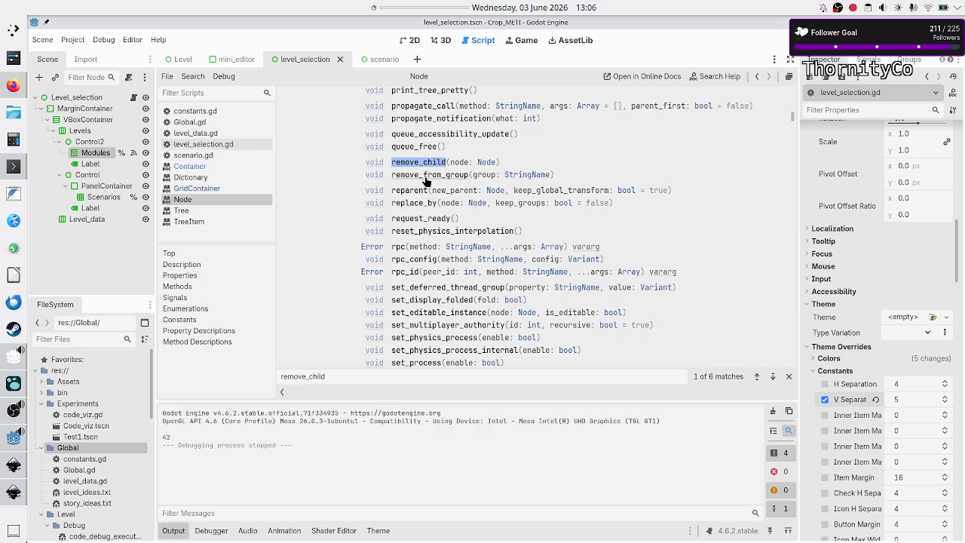
{"action": "scroll", "coordinate": [426, 181], "scroll_direction": "up", "scroll_amount": 3}
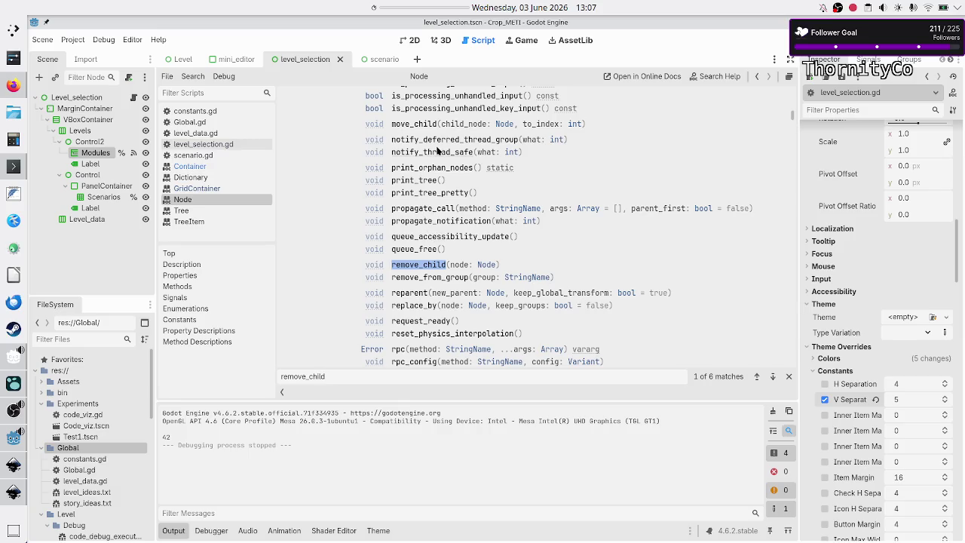
{"action": "scroll", "coordinate": [434, 154], "scroll_direction": "up", "scroll_amount": 1}
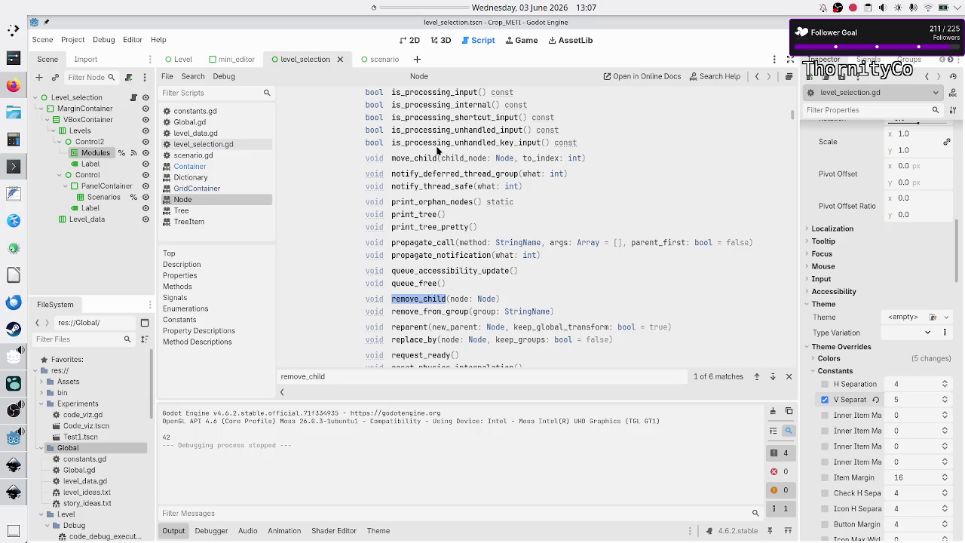
{"action": "scroll", "coordinate": [437, 150], "scroll_direction": "up", "scroll_amount": 1}
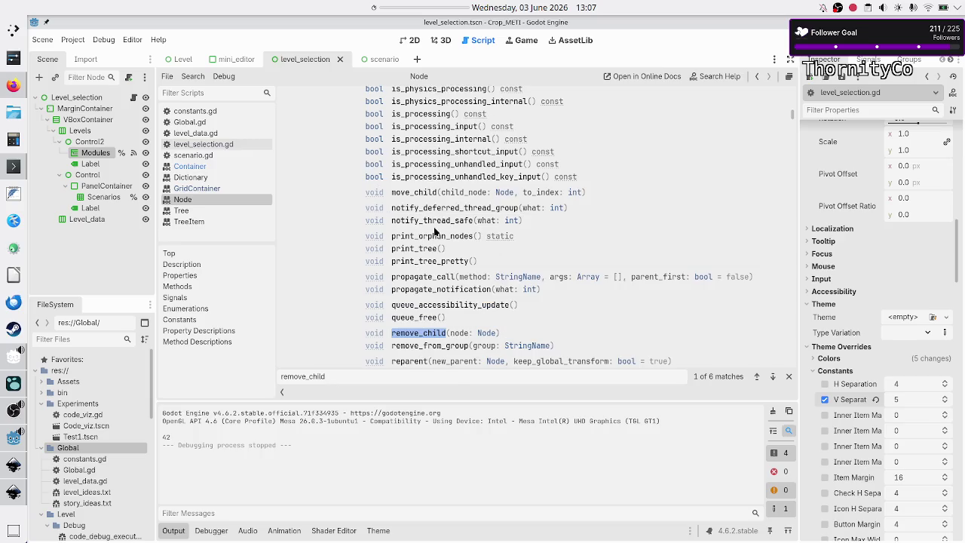
{"action": "scroll", "coordinate": [444, 166], "scroll_direction": "up", "scroll_amount": 6}
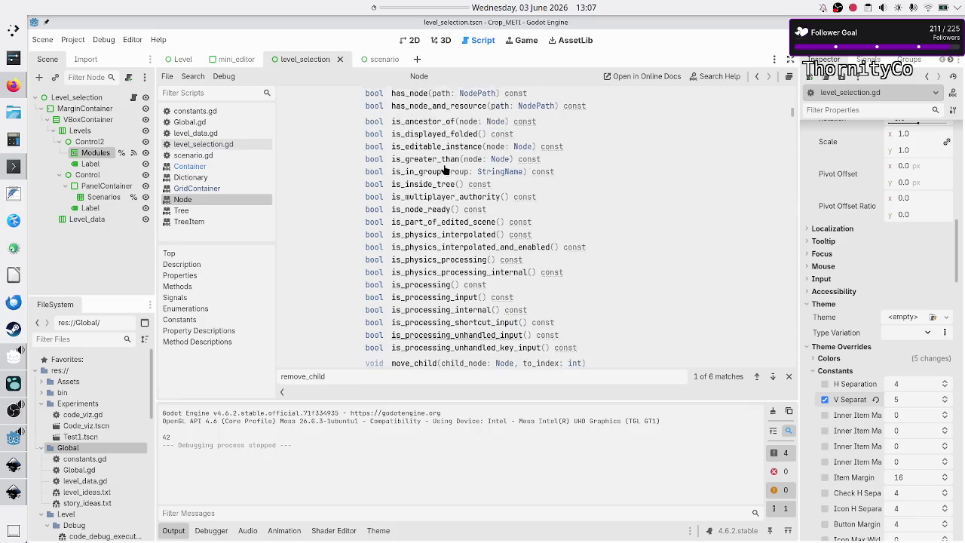
{"action": "scroll", "coordinate": [444, 164], "scroll_direction": "up", "scroll_amount": 12}
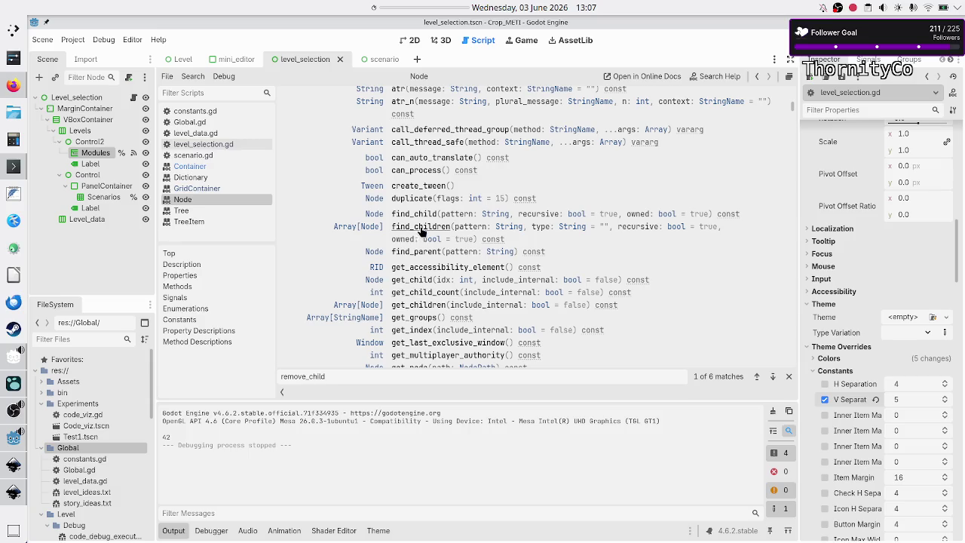
{"action": "scroll", "coordinate": [424, 220], "scroll_direction": "up", "scroll_amount": 2}
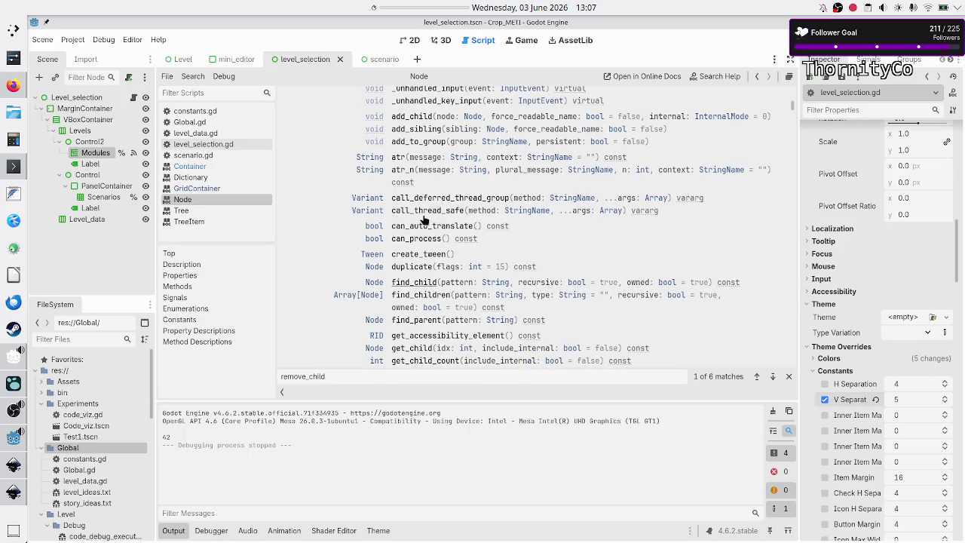
{"action": "scroll", "coordinate": [424, 219], "scroll_direction": "up", "scroll_amount": 2}
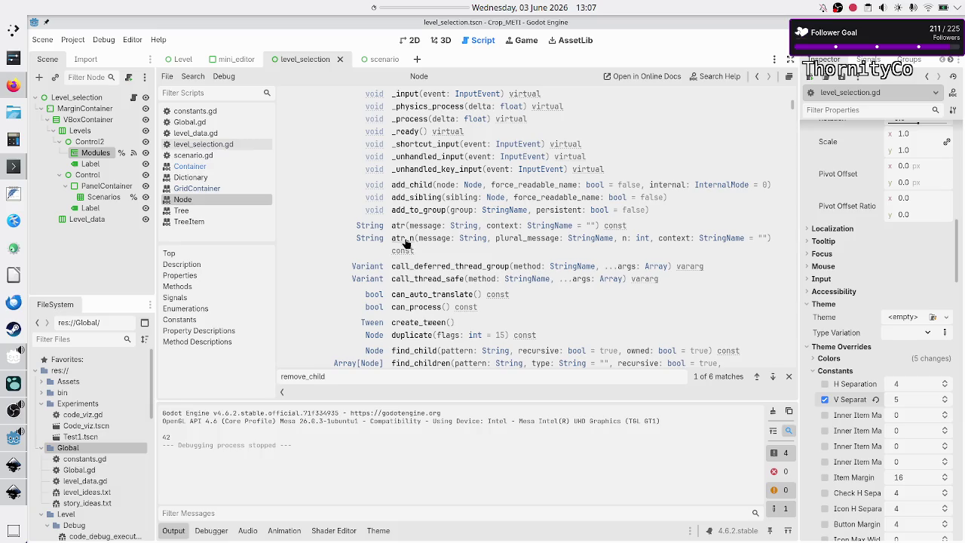
{"action": "scroll", "coordinate": [416, 206], "scroll_direction": "up", "scroll_amount": 1}
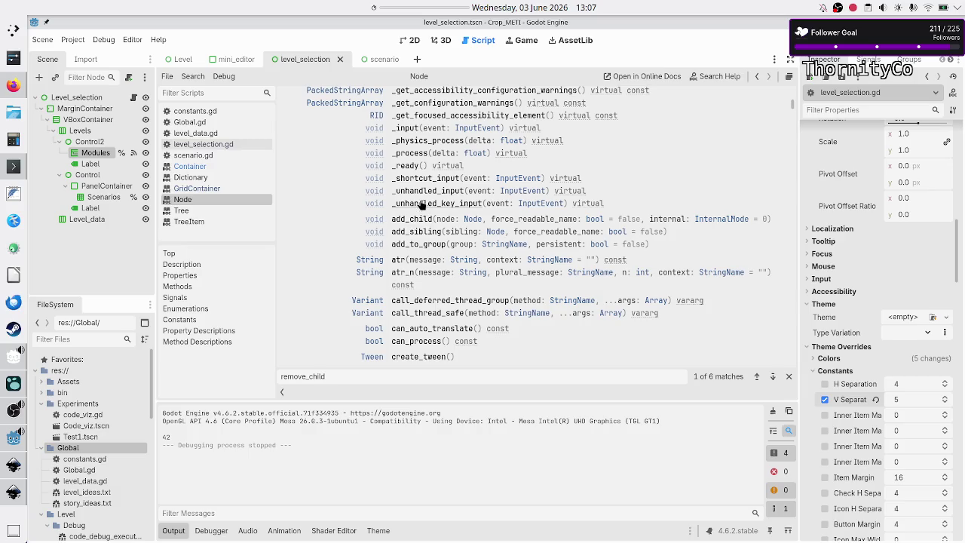
{"action": "scroll", "coordinate": [418, 214], "scroll_direction": "up", "scroll_amount": 2}
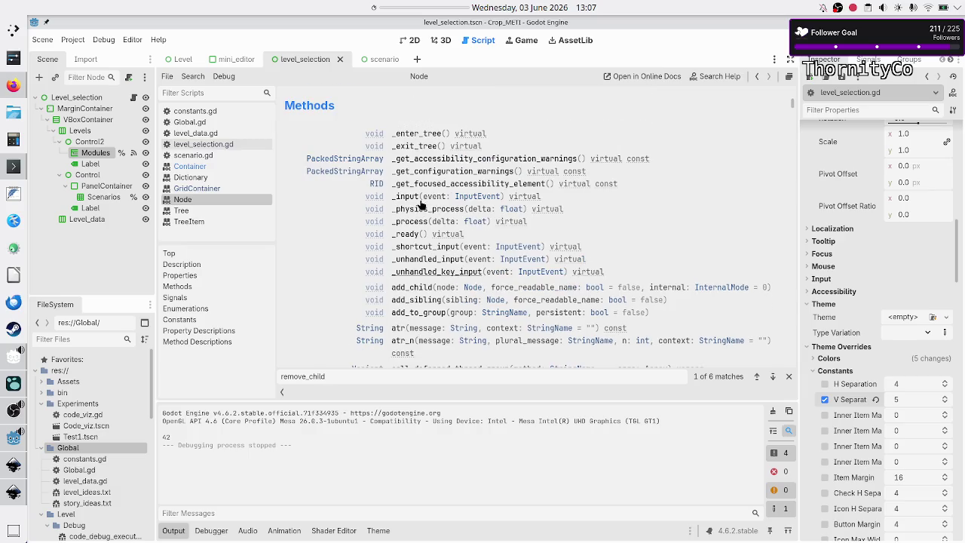
{"action": "scroll", "coordinate": [420, 204], "scroll_direction": "up", "scroll_amount": 10}
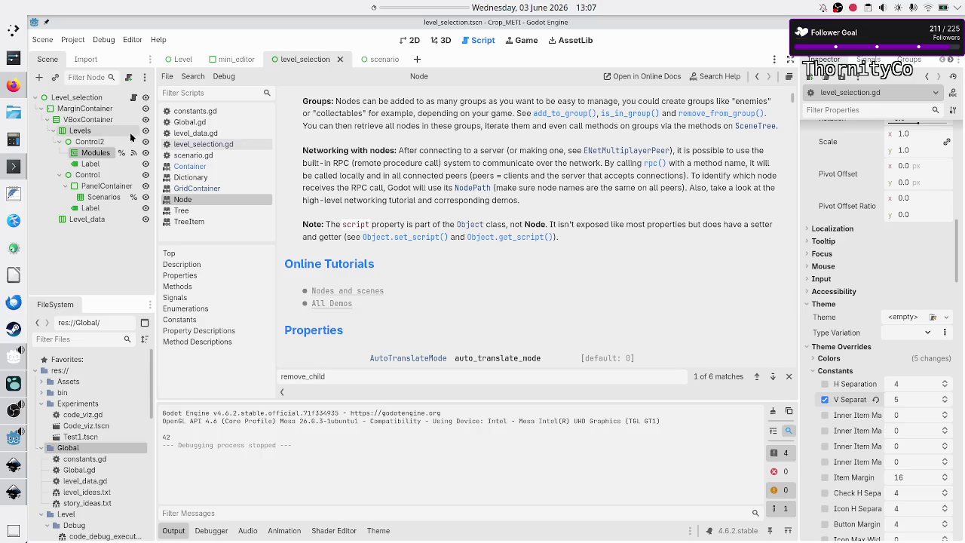
Step: In a new Firefox tab, search the web for 'godot remove all children'
{"action": "left_click", "coordinate": [12, 85]}
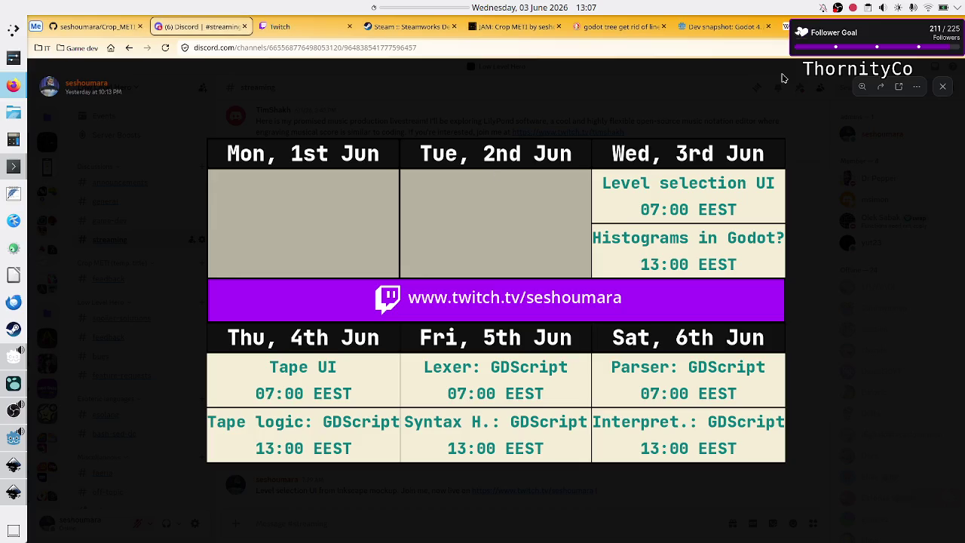
{"action": "key", "text": "ctrl+t"}
{"action": "type", "text": "good"}
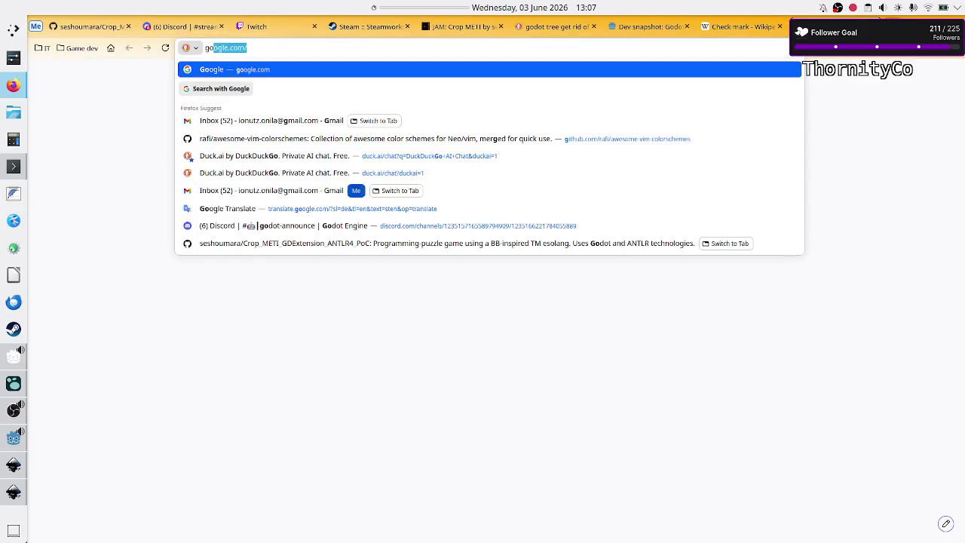
{"action": "key", "text": "BackSpace"}
{"action": "key", "text": "BackSpace"}
{"action": "type", "text": "dot remo"}
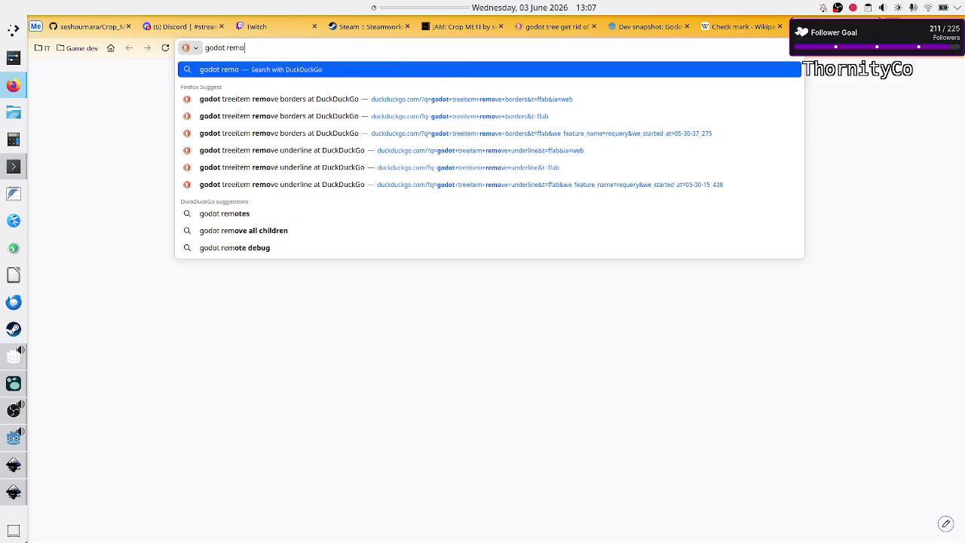
{"action": "type", "text": "ve all children"}
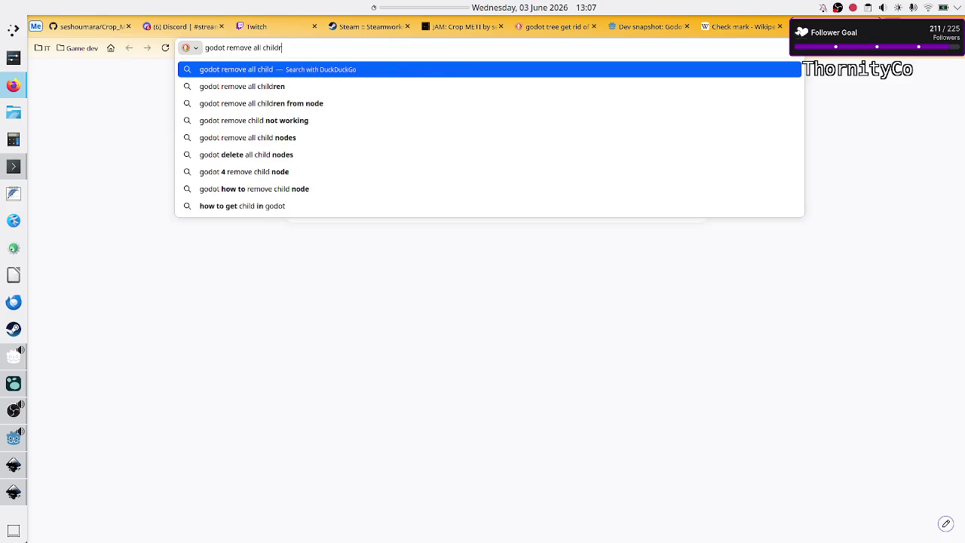
{"action": "key", "text": "Return"}
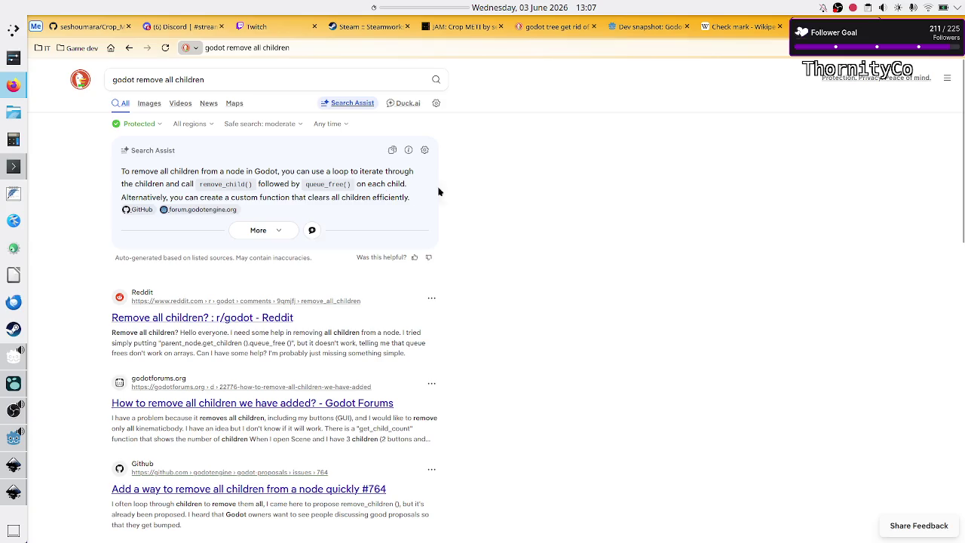
Step: Select text in the Search Assist answer, then clear the selection
{"action": "left_click_drag", "start_coordinate": [307, 171], "coordinate": [122, 171]}
{"action": "left_click", "coordinate": [398, 171], "text": "shift"}
{"action": "left_click", "coordinate": [392, 171]}
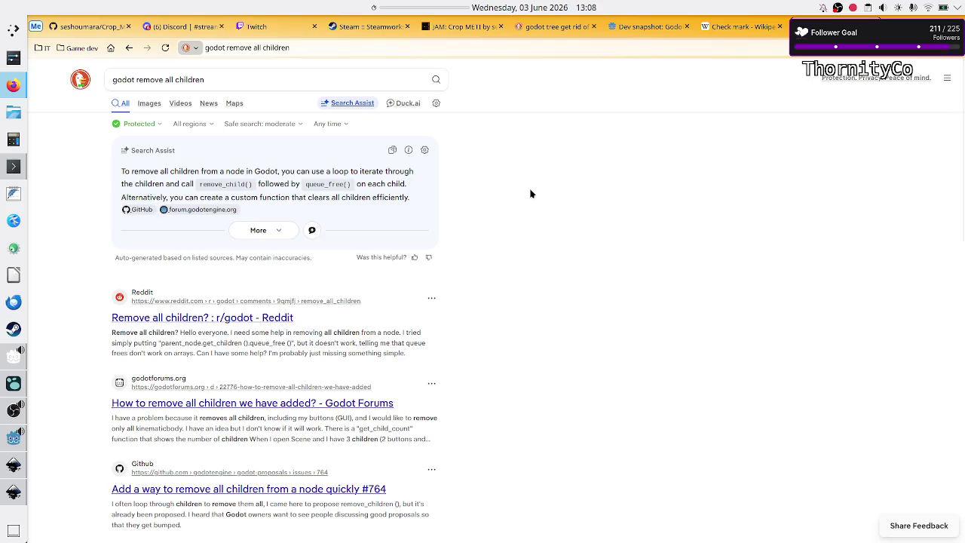
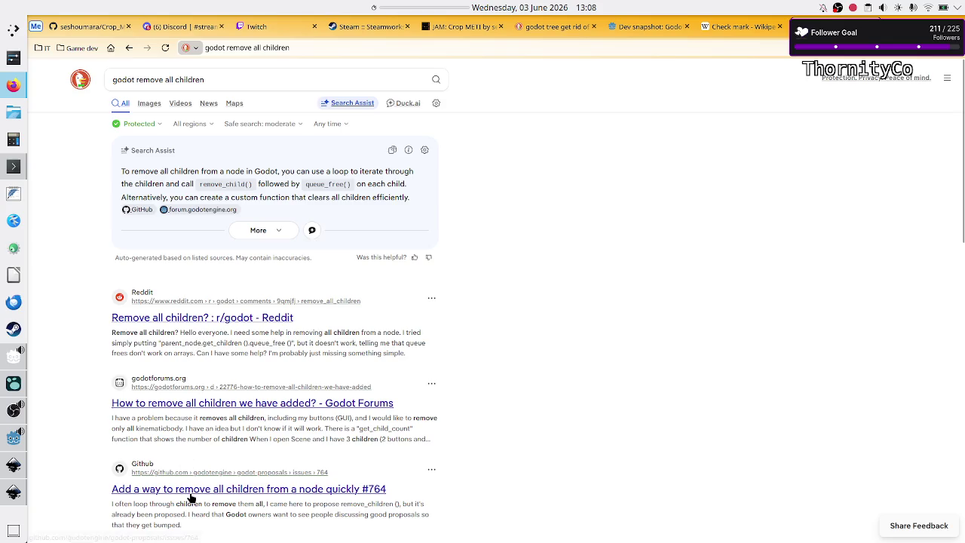
Step: Open the Godot forums thread on removing children and read its remove_child/queue_free loop code
{"action": "scroll", "coordinate": [193, 386], "scroll_direction": "down", "scroll_amount": 2}
{"action": "scroll", "coordinate": [193, 386], "scroll_direction": "up", "scroll_amount": 2}
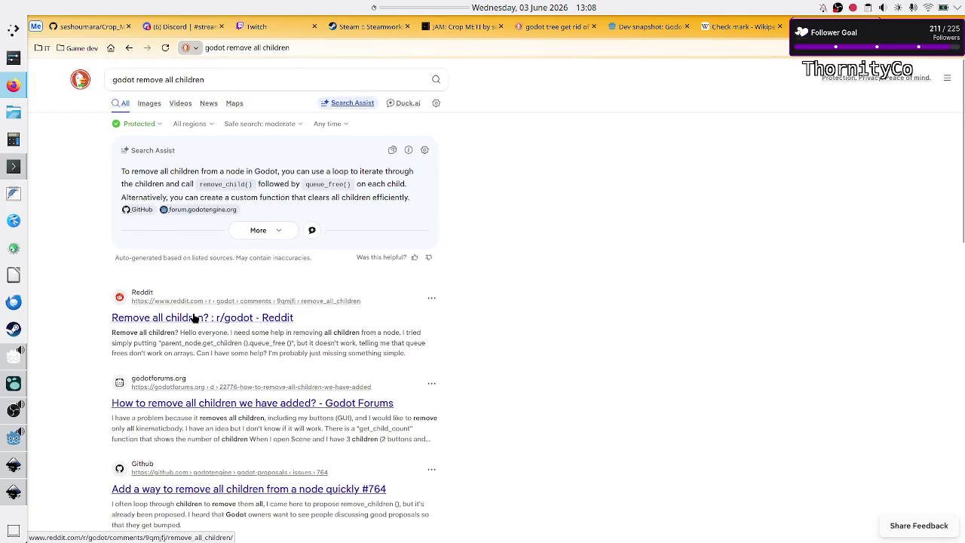
{"action": "left_click", "coordinate": [210, 403]}
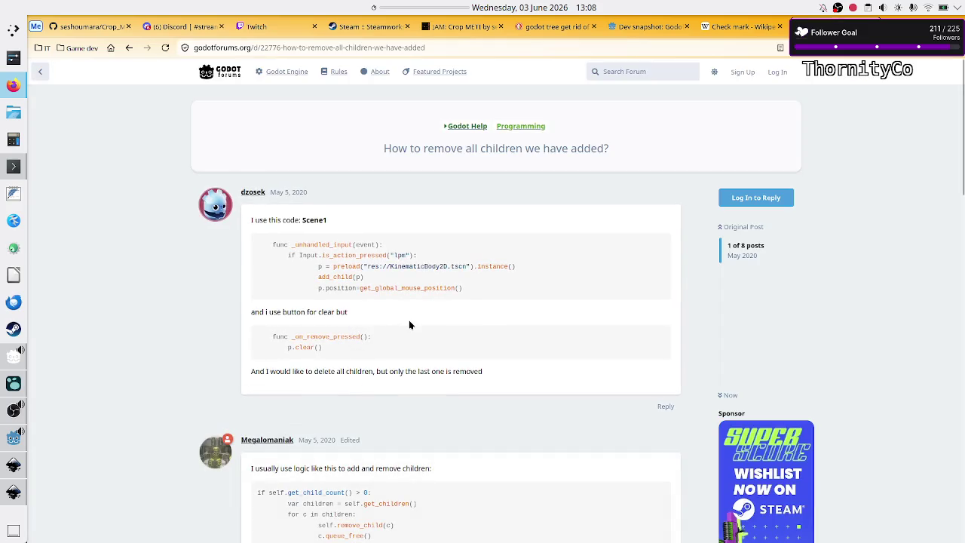
{"action": "scroll", "coordinate": [409, 325], "scroll_direction": "down", "scroll_amount": 3}
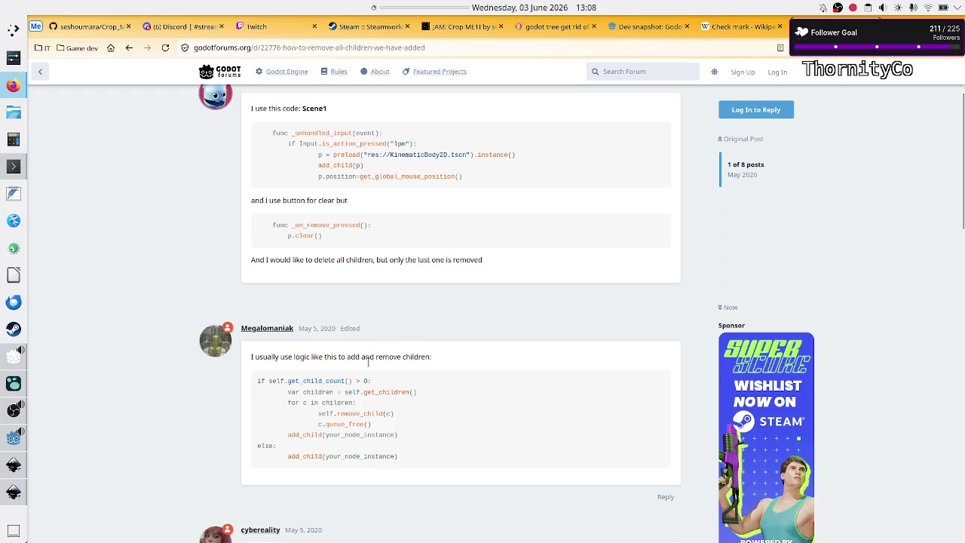
{"action": "mouse_move", "coordinate": [258, 384]}
{"action": "left_mouse_down"}
{"action": "mouse_move", "coordinate": [354, 413]}
{"action": "mouse_move", "coordinate": [325, 403]}
{"action": "mouse_move", "coordinate": [345, 404]}
{"action": "mouse_move", "coordinate": [343, 425]}
{"action": "left_mouse_up"}
{"action": "left_click", "coordinate": [354, 413]}
{"action": "left_click", "coordinate": [345, 403]}
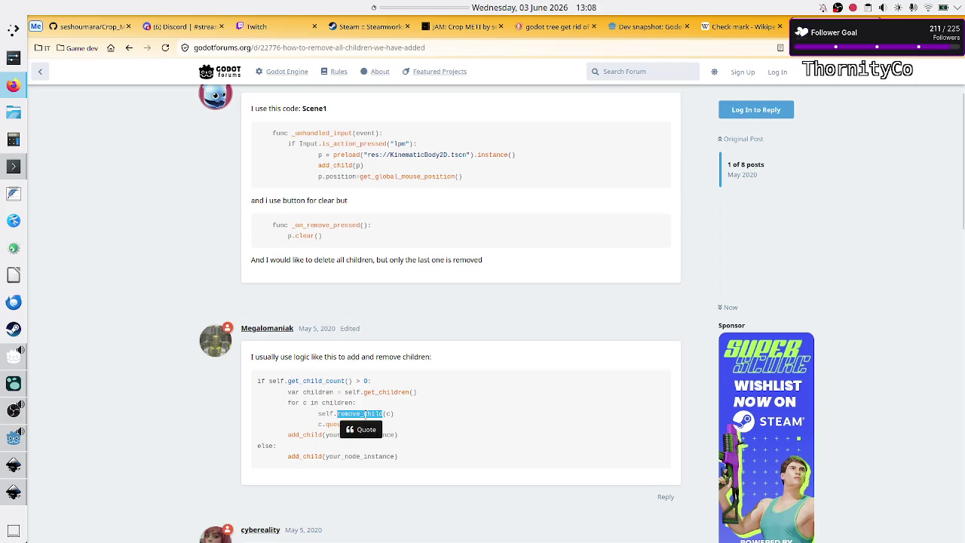
{"action": "left_click", "coordinate": [342, 426]}
{"action": "double_click", "coordinate": [343, 426]}
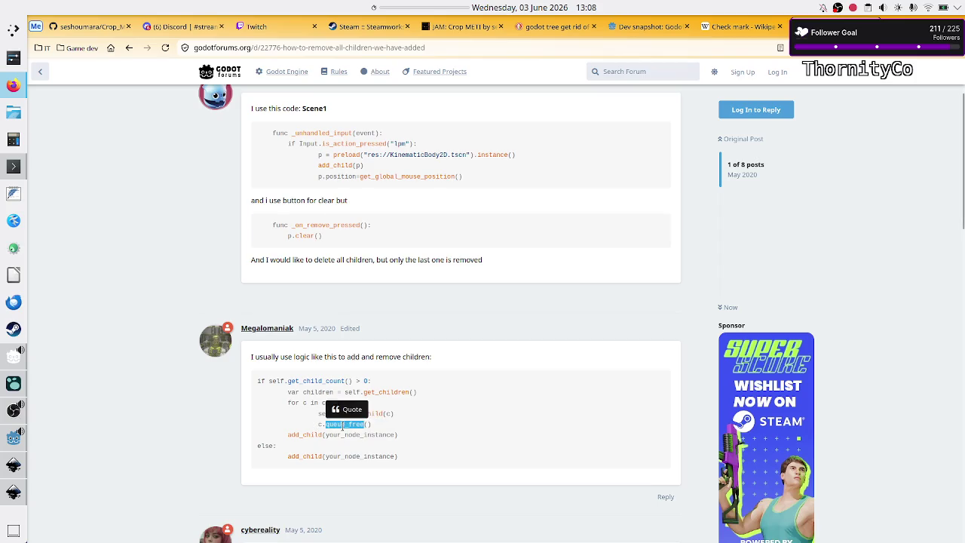
{"action": "left_click", "coordinate": [458, 442]}
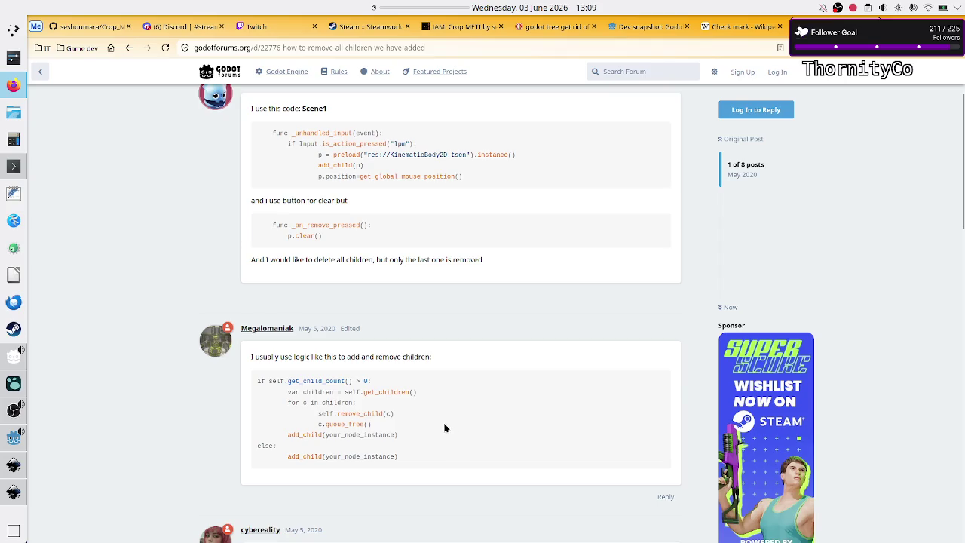
Step: Read through the rest of the forum thread and go back to the search results
{"action": "scroll", "coordinate": [445, 428], "scroll_direction": "down", "scroll_amount": 2}
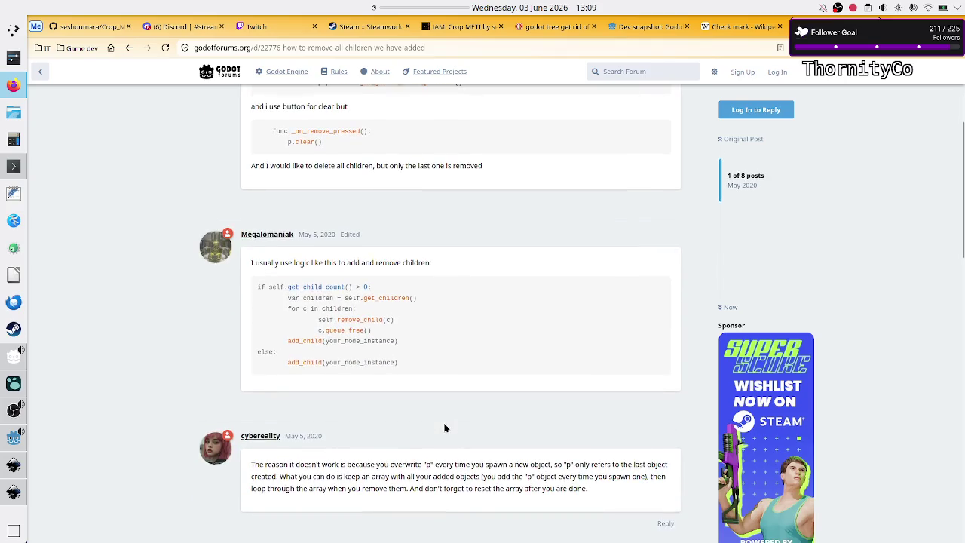
{"action": "scroll", "coordinate": [445, 429], "scroll_direction": "down", "scroll_amount": 1}
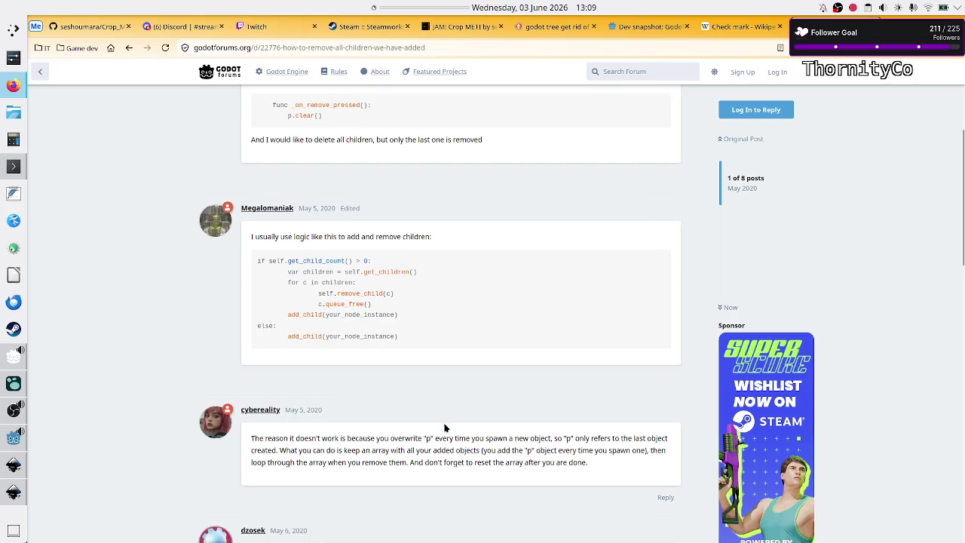
{"action": "scroll", "coordinate": [444, 428], "scroll_direction": "up", "scroll_amount": 1}
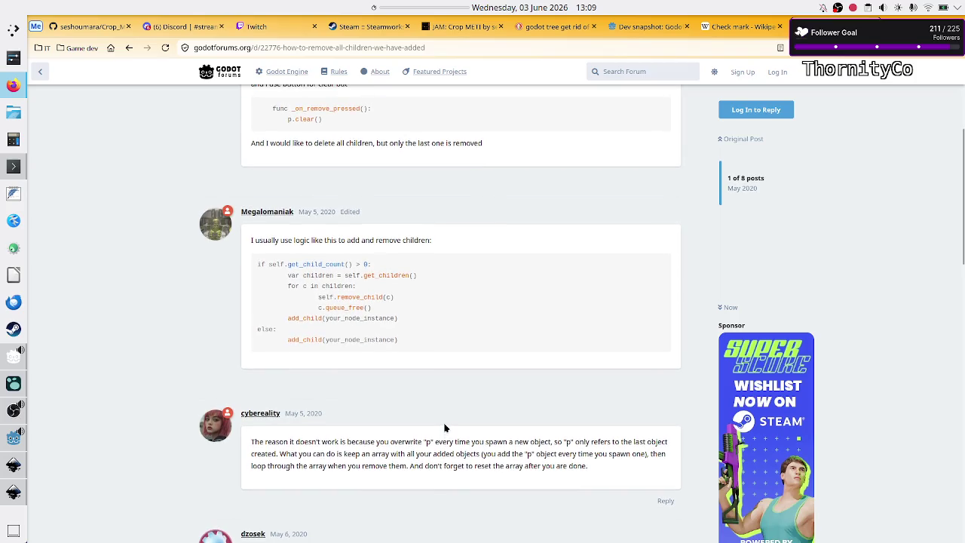
{"action": "scroll", "coordinate": [445, 428], "scroll_direction": "down", "scroll_amount": 10}
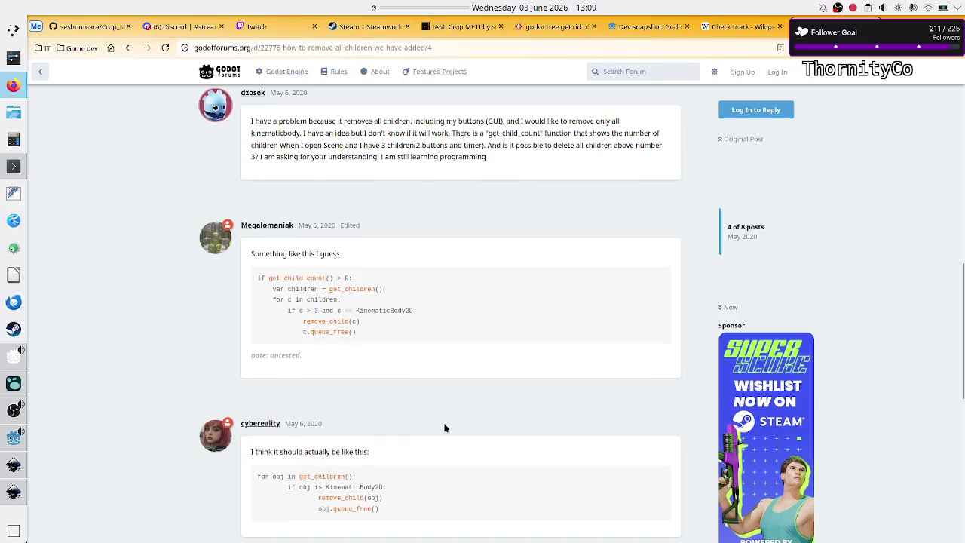
{"action": "scroll", "coordinate": [444, 428], "scroll_direction": "down", "scroll_amount": 8}
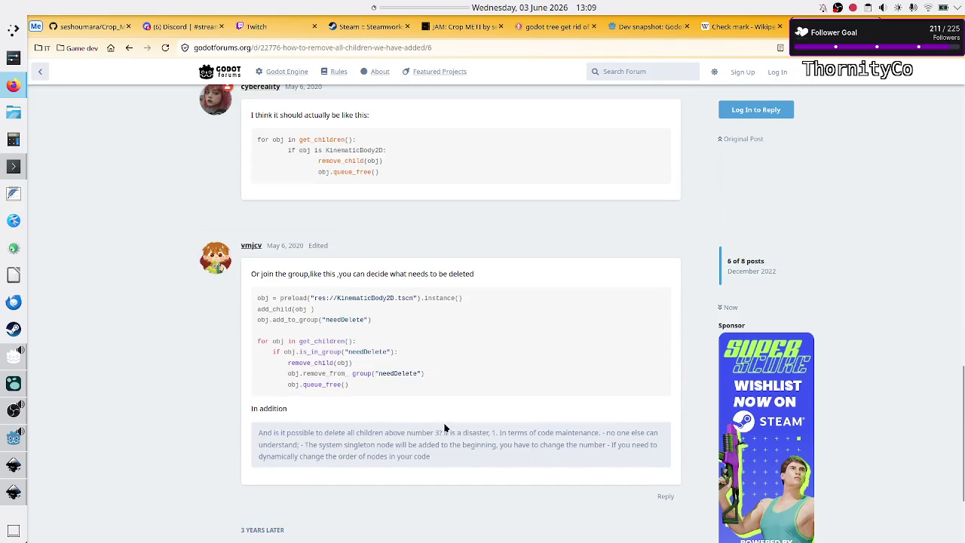
{"action": "scroll", "coordinate": [444, 428], "scroll_direction": "down", "scroll_amount": 3}
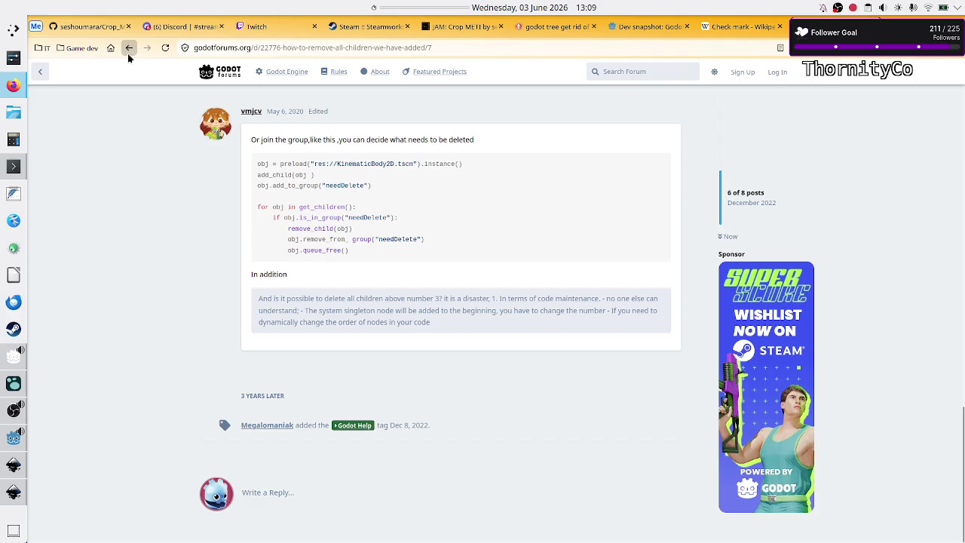
{"action": "left_click", "coordinate": [128, 54]}
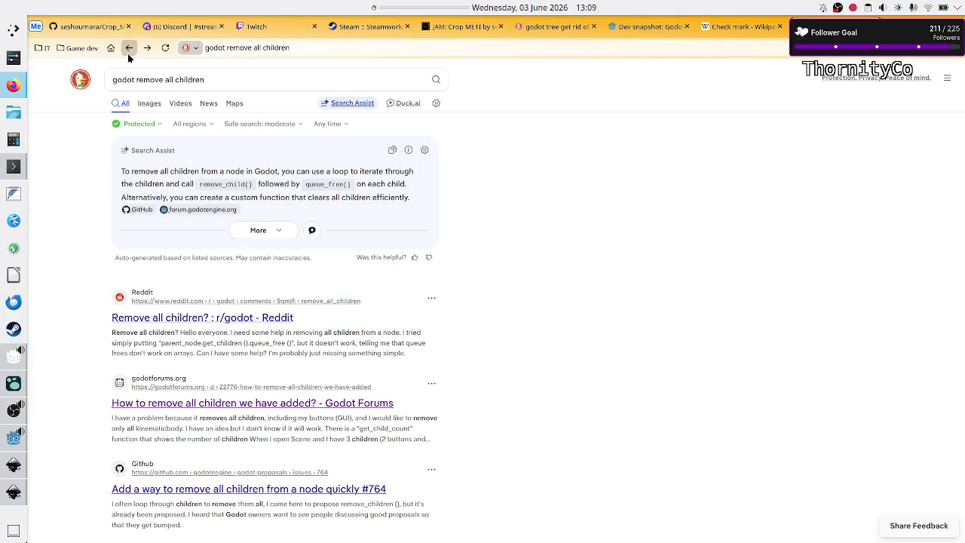
Step: Read the Reddit thread 'Remove all children?' with its 5 hidden replies expanded, then return to Godot
{"action": "left_click", "coordinate": [217, 325]}
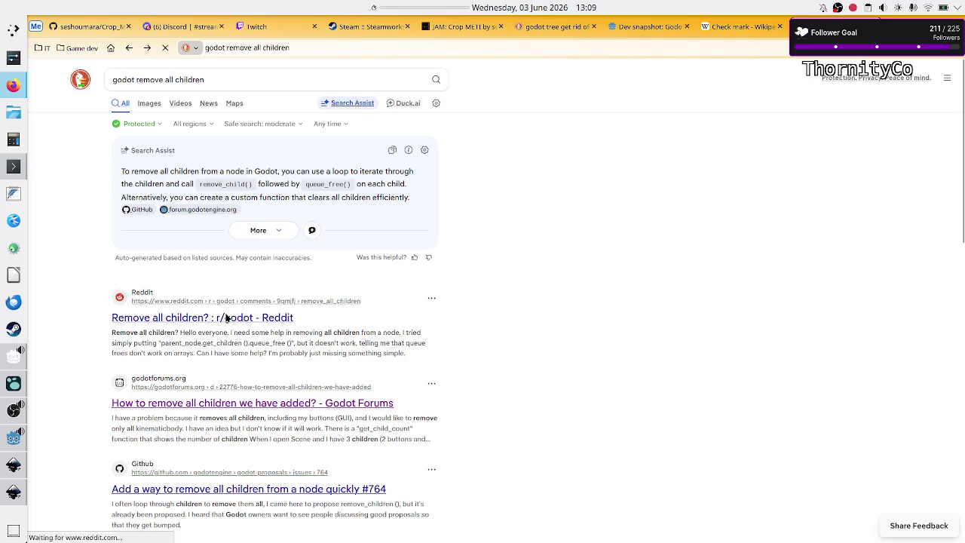
{"action": "scroll", "coordinate": [421, 331], "scroll_direction": "down", "scroll_amount": 1}
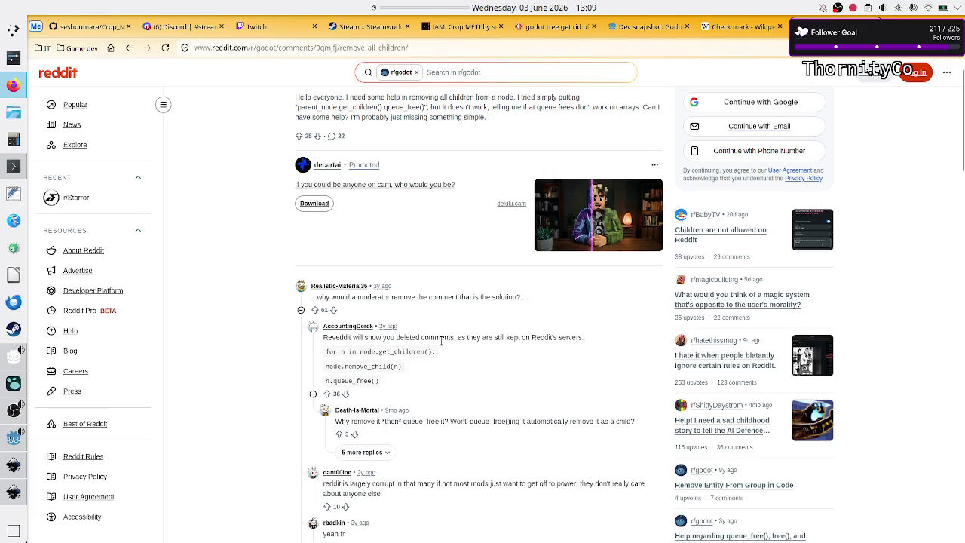
{"action": "scroll", "coordinate": [266, 430], "scroll_direction": "down", "scroll_amount": 1}
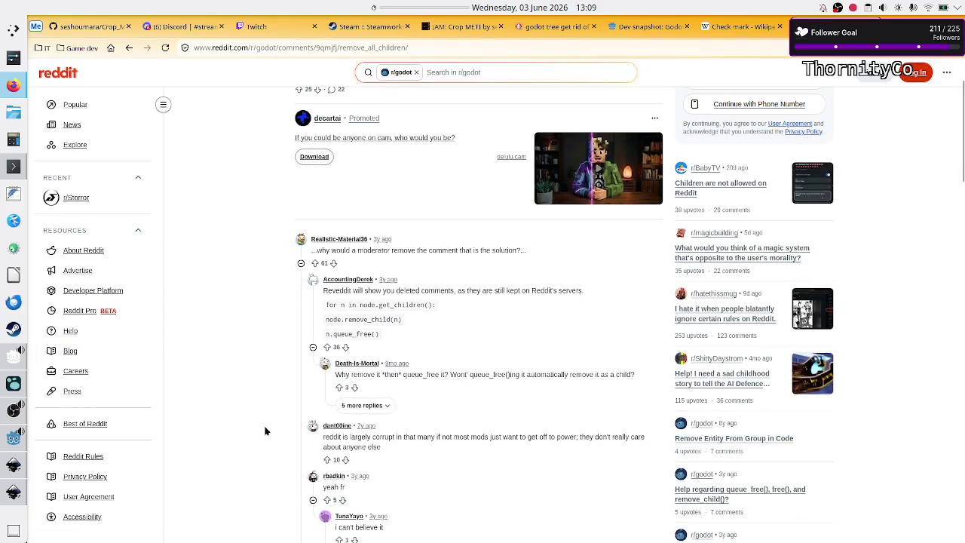
{"action": "scroll", "coordinate": [265, 430], "scroll_direction": "down", "scroll_amount": 2}
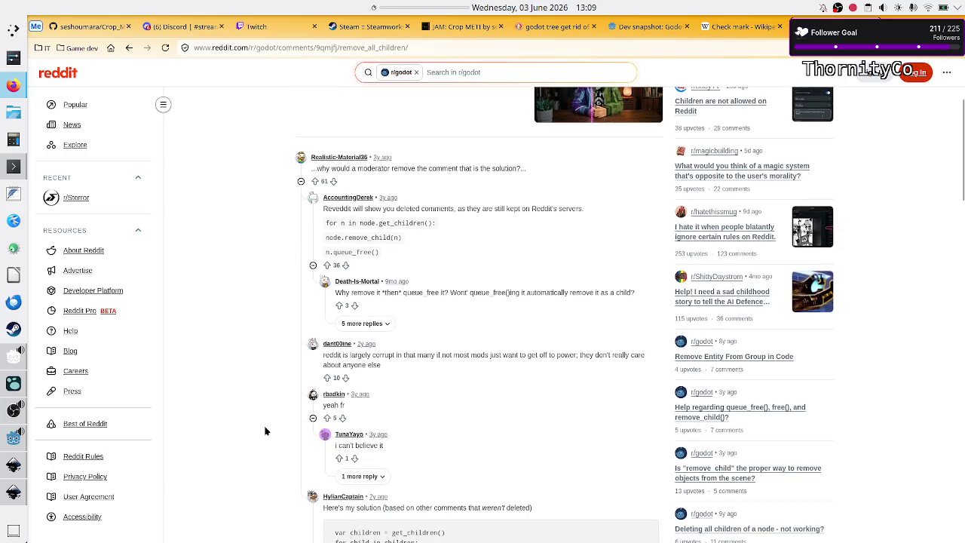
{"action": "left_click", "coordinate": [387, 321]}
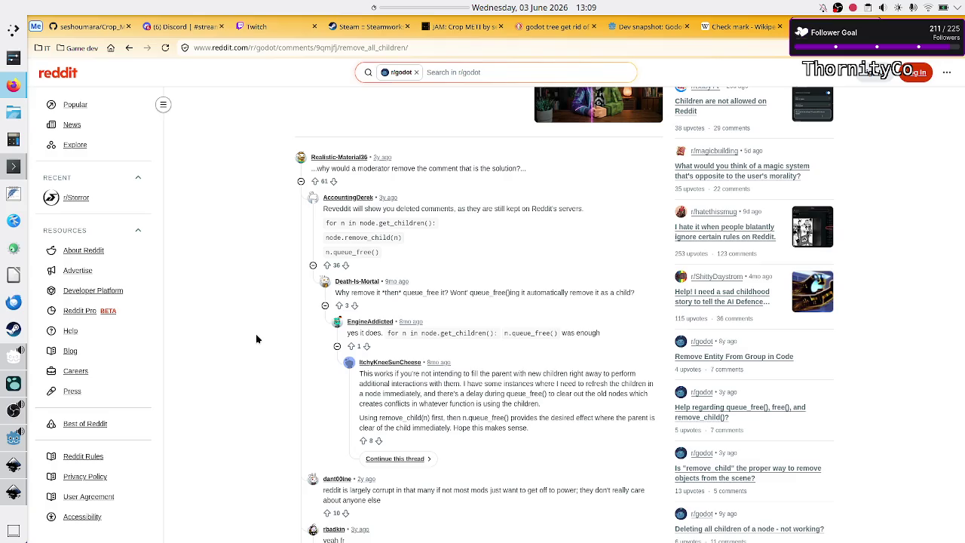
{"action": "key", "text": "alt+Tab"}
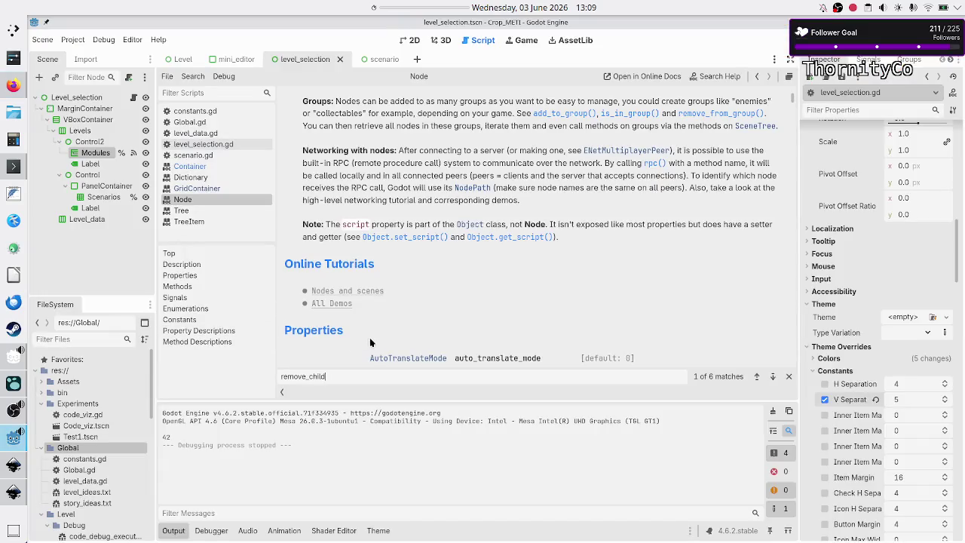
Step: In level_selection.gd, replace the unfinished scenarios.remove call on line 33 with remove_all_levevls()
{"action": "left_click", "coordinate": [204, 134]}
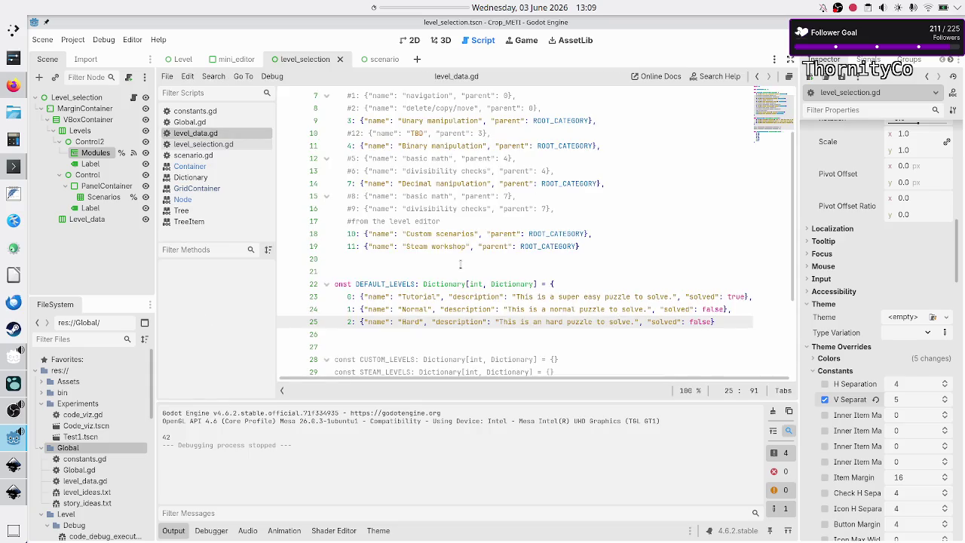
{"action": "left_click", "coordinate": [202, 144]}
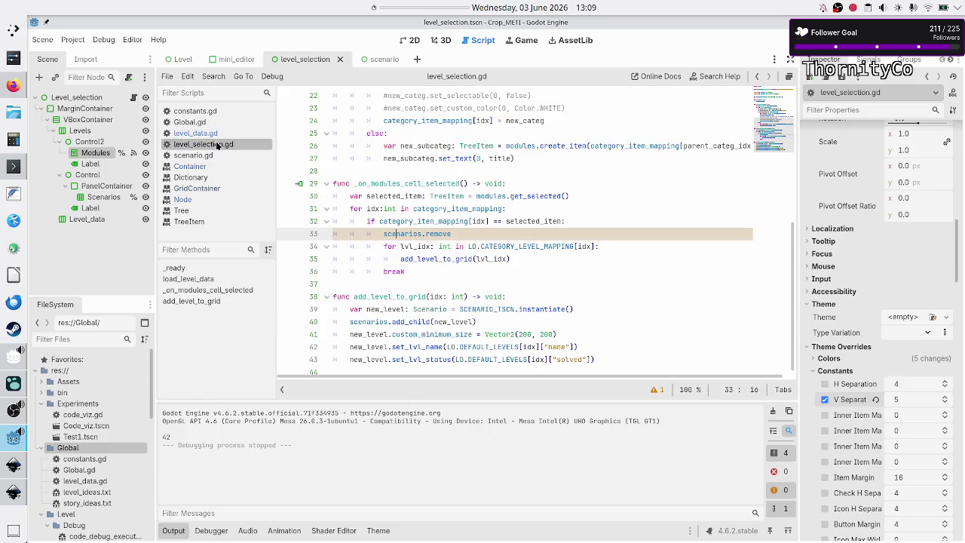
{"action": "left_click", "coordinate": [471, 234]}
{"action": "key", "text": "BackSpace"}
{"action": "key", "text": "BackSpace"}
{"action": "key", "text": "BackSpace"}
{"action": "key", "text": "BackSpace"}
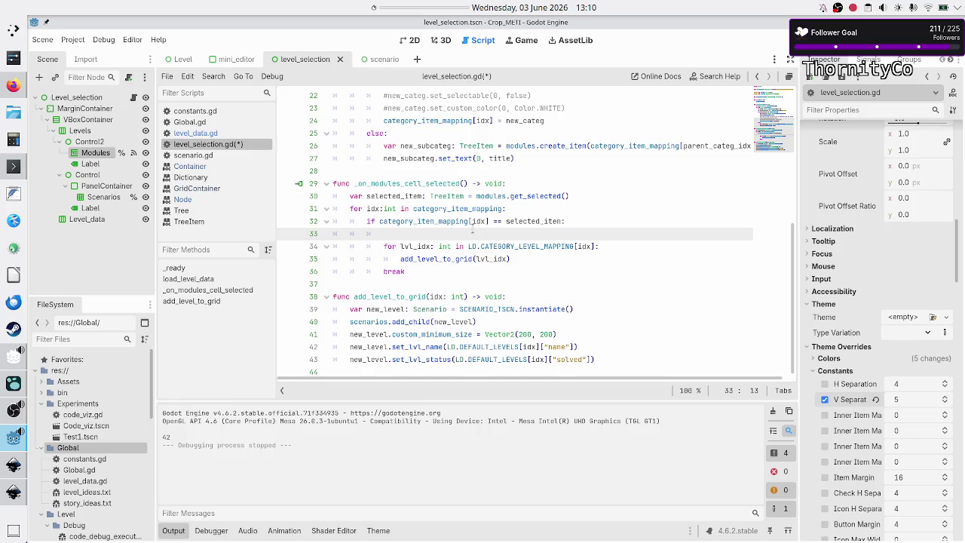
{"action": "type", "text": "remove"}
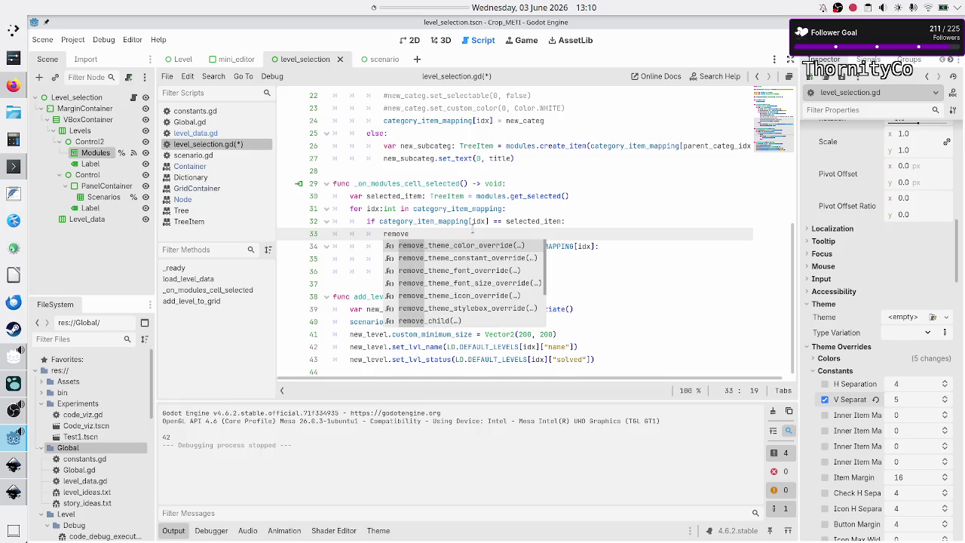
{"action": "type", "text": "_all_"}
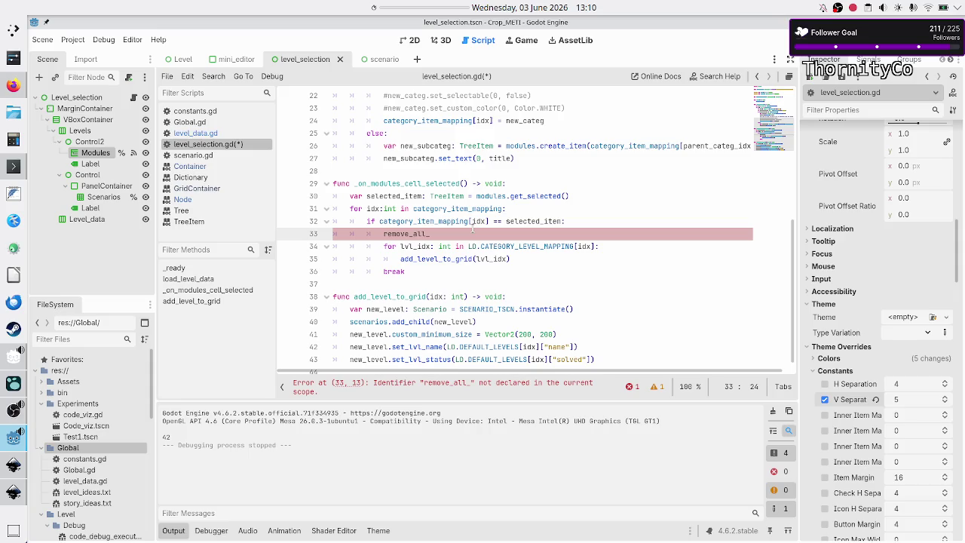
{"action": "type", "text": "levevls()"}
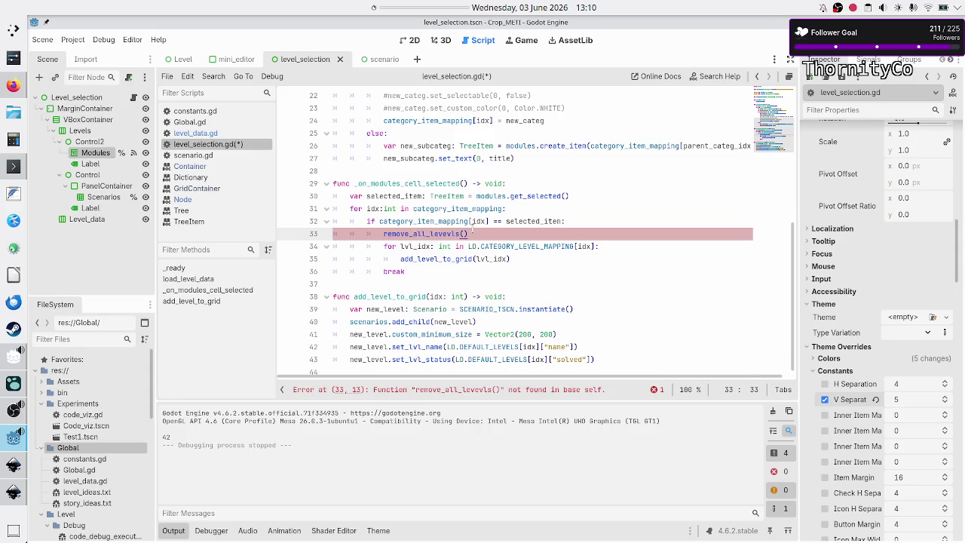
Step: Start a new 'func remove_all_levels() -> void:' declaration at the end of the script
{"action": "key", "text": "Down"}
{"action": "key", "text": "Down"}
{"action": "key", "text": "Home"}
{"action": "key", "text": "Home"}
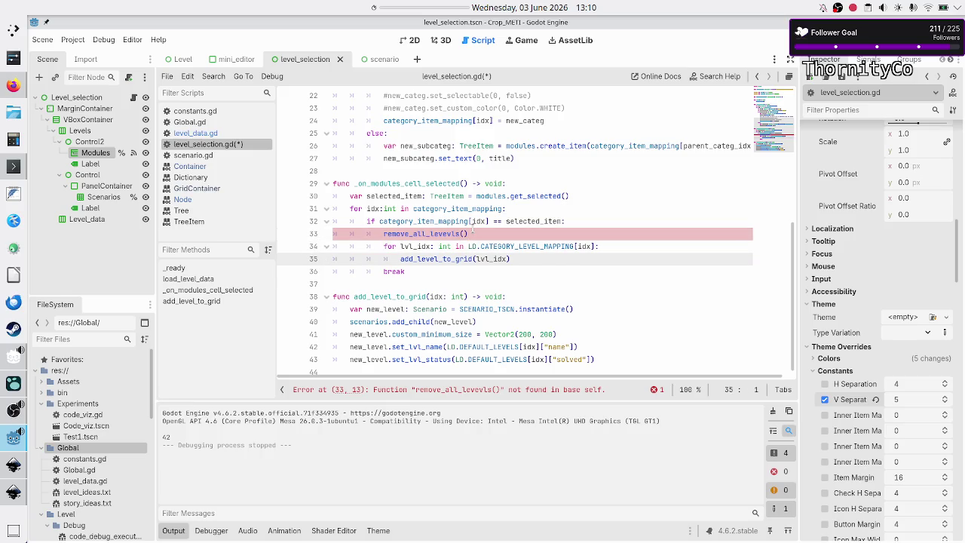
{"action": "key", "text": "Down"}
{"action": "key", "text": "Down"}
{"action": "key", "text": "Down"}
{"action": "key", "text": "ctrl+End"}
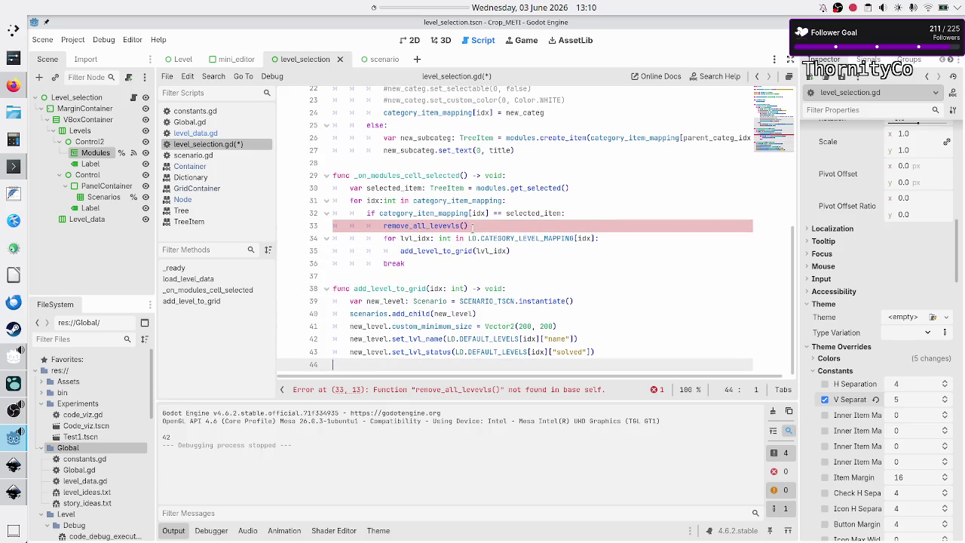
{"action": "key", "text": "Return"}
{"action": "type", "text": "func remove_all_le"}
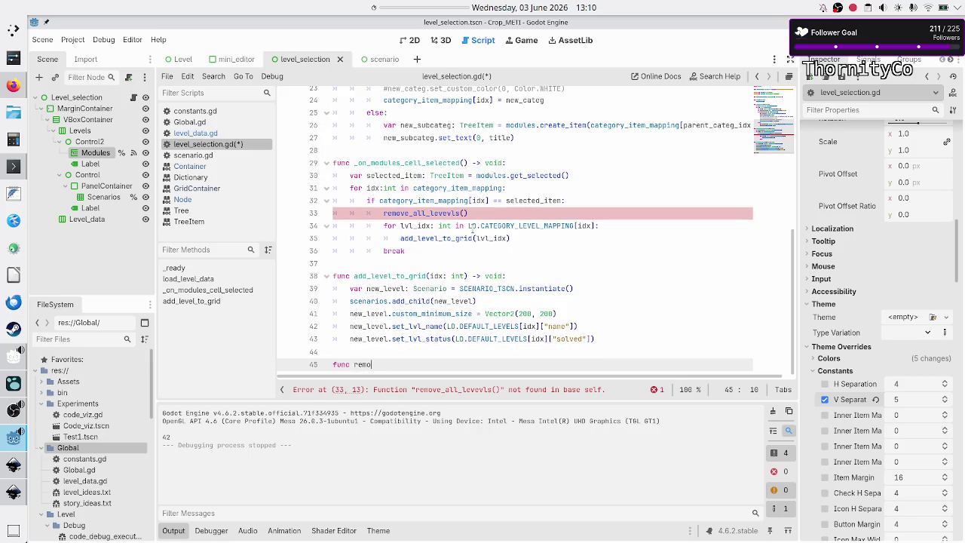
{"action": "type", "text": "vels("}
{"action": "type", "text": ")"}
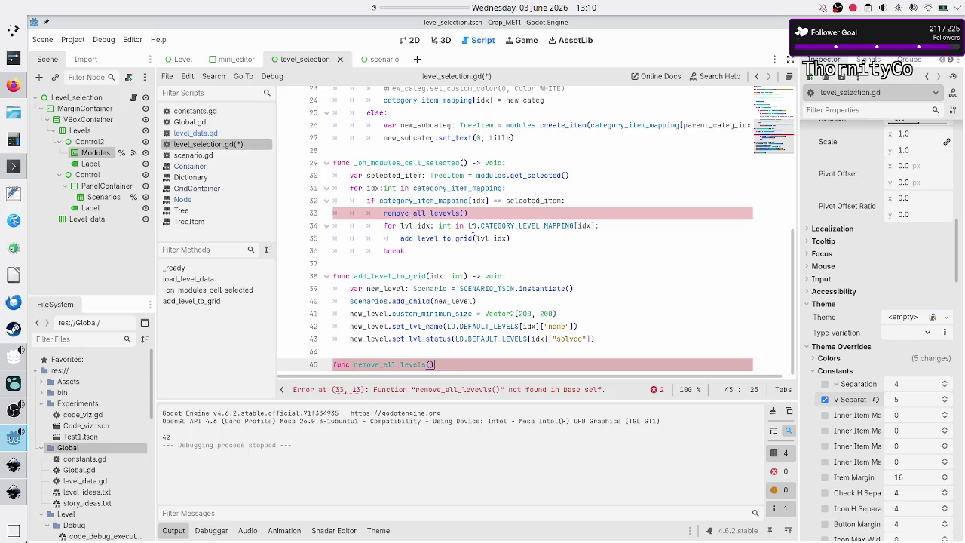
{"action": "type", "text": " -> void:"}
Step: Write the loop header 'for lvl: Scenario in scenarios.get_children()'
{"action": "key", "text": "Return"}
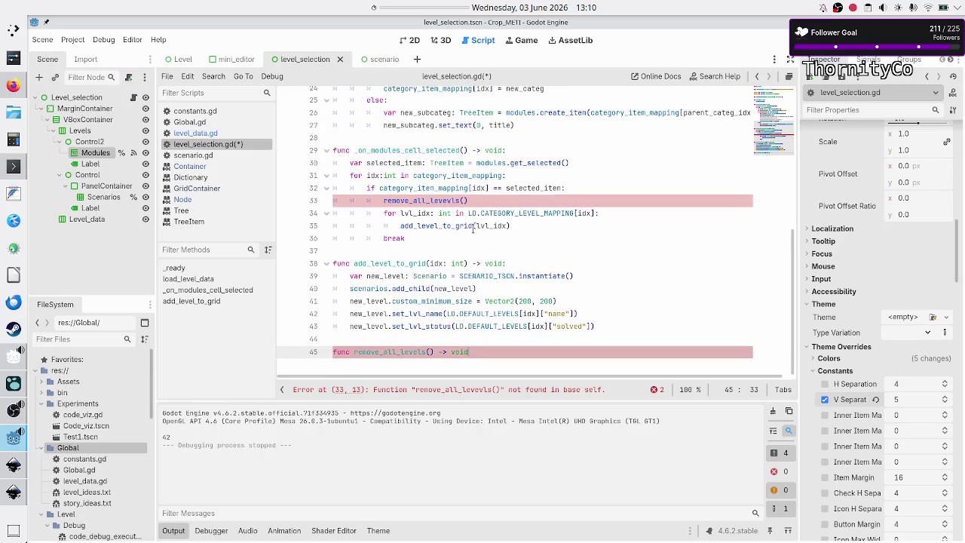
{"action": "type", "text": "for "}
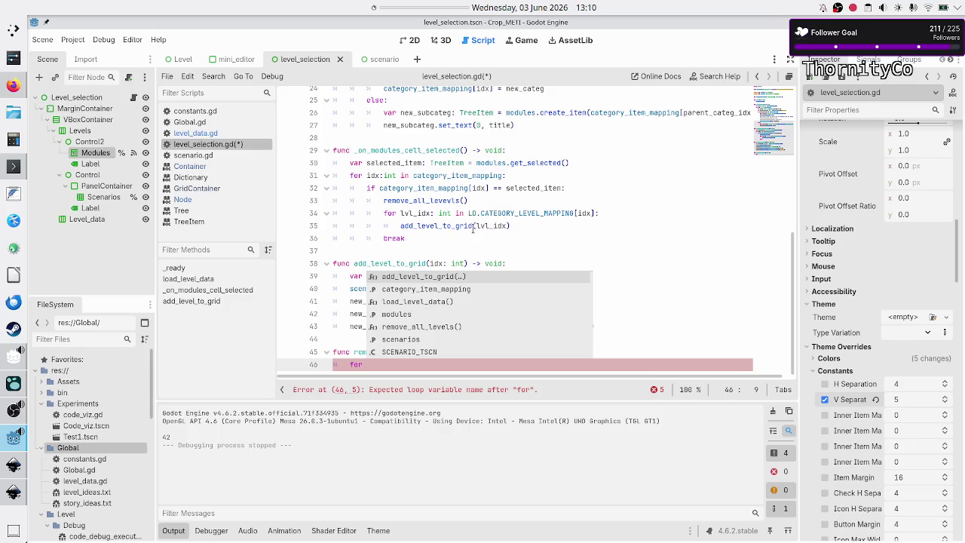
{"action": "type", "text": "lvl:"}
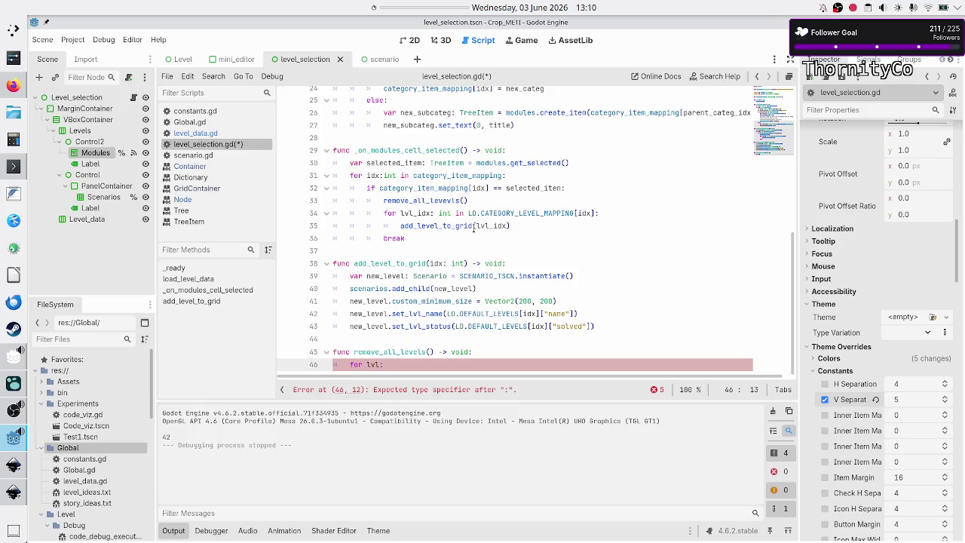
{"action": "type", "text": " Scen"}
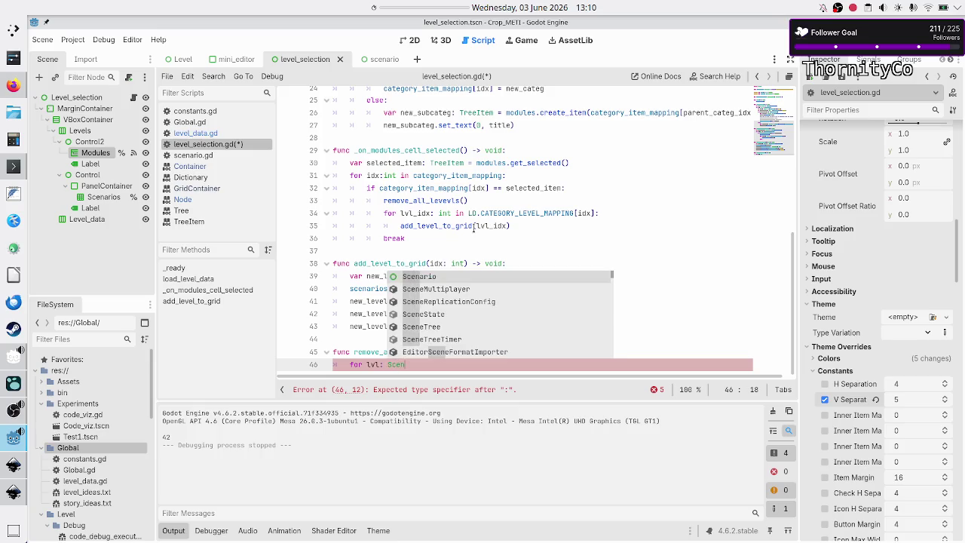
{"action": "key", "text": "Return"}
{"action": "type", "text": "in m"}
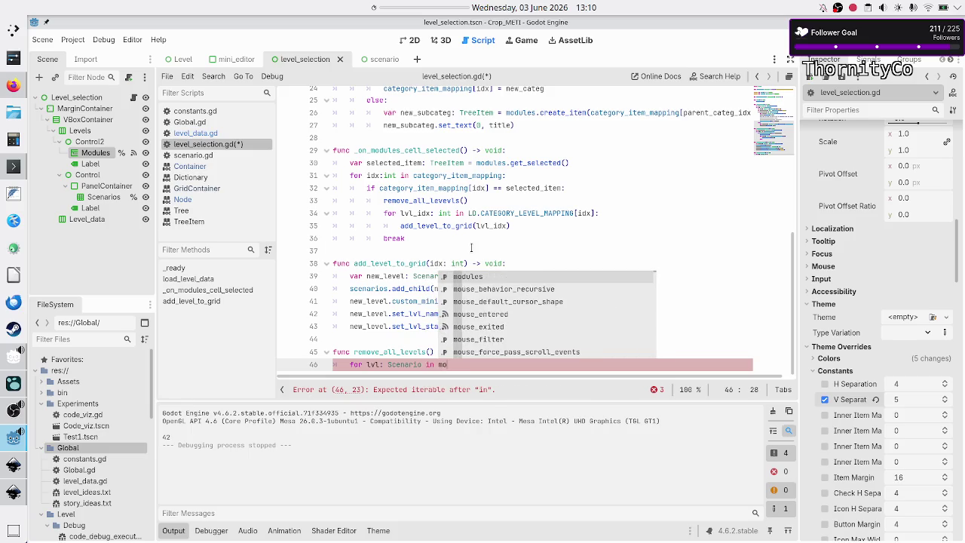
{"action": "type", "text": "o"}
{"action": "key", "text": "Return"}
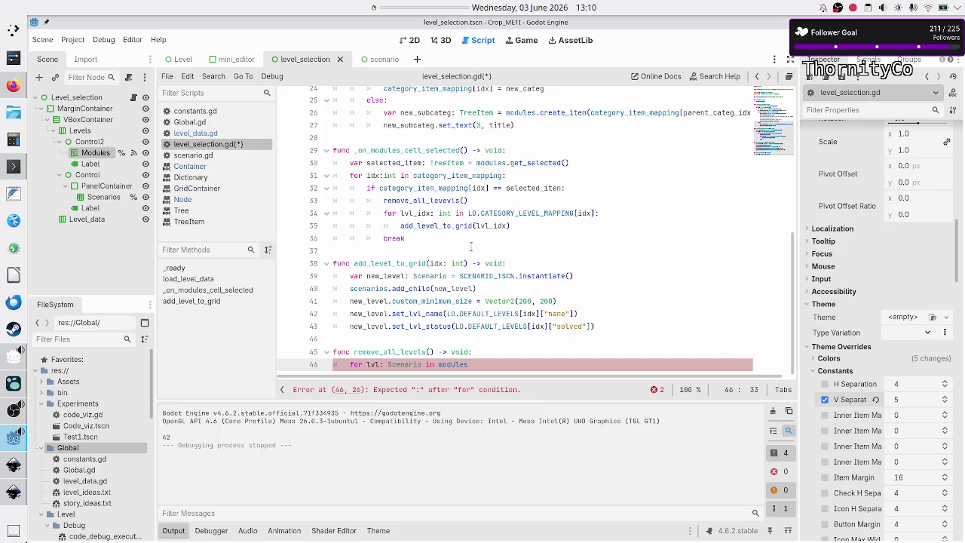
{"action": "key", "text": "BackSpace"}
{"action": "key", "text": "BackSpace"}
{"action": "key", "text": "BackSpace"}
{"action": "type", "text": "scen"}
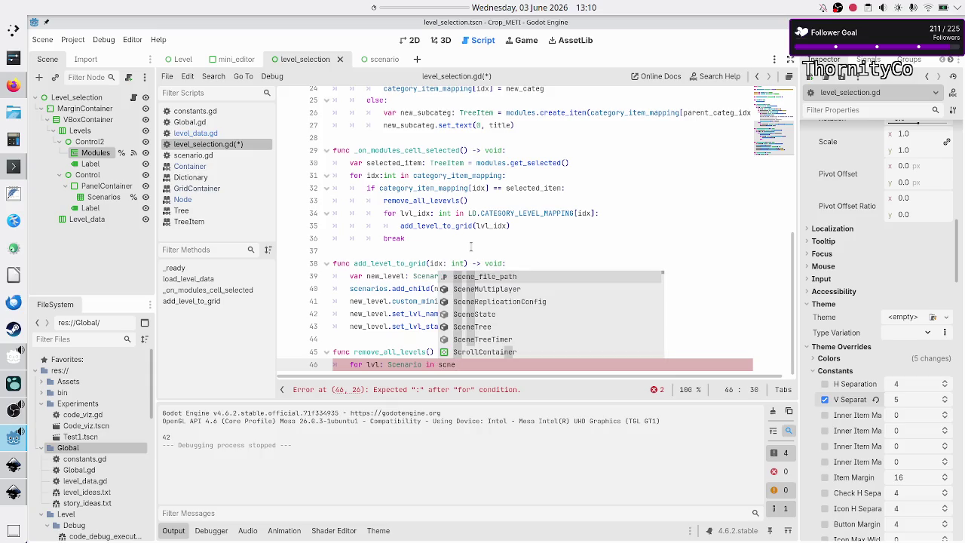
{"action": "type", "text": "ar"}
{"action": "key", "text": "Return"}
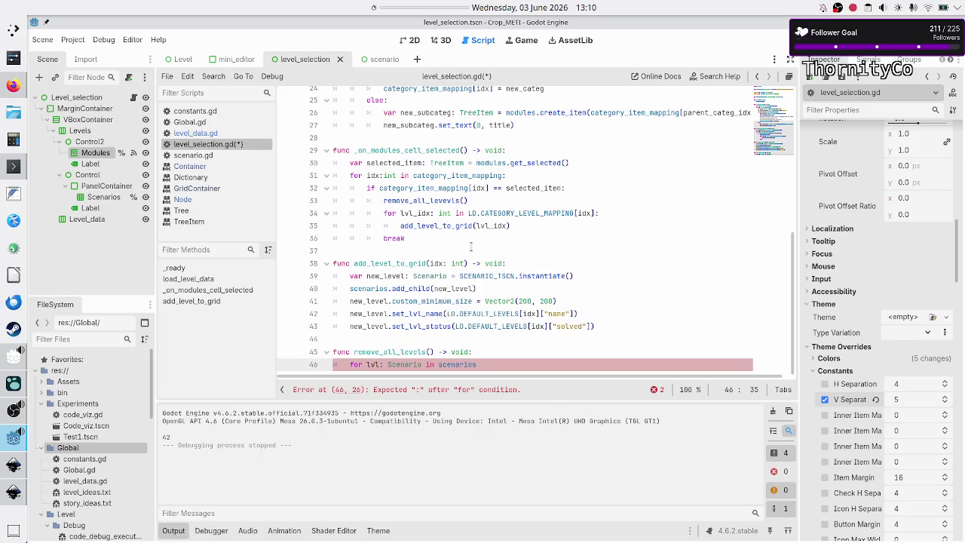
{"action": "type", "text": "."}
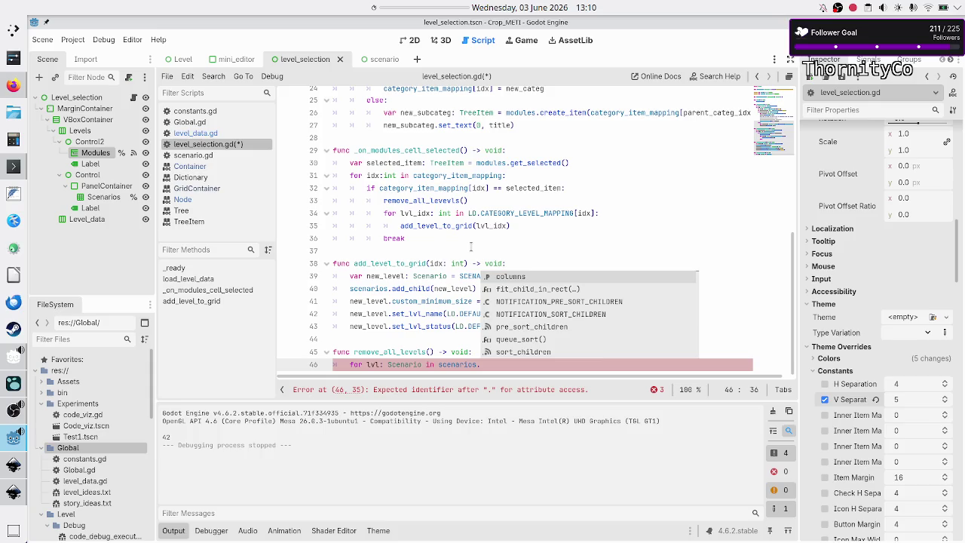
{"action": "type", "text": "get_ch"}
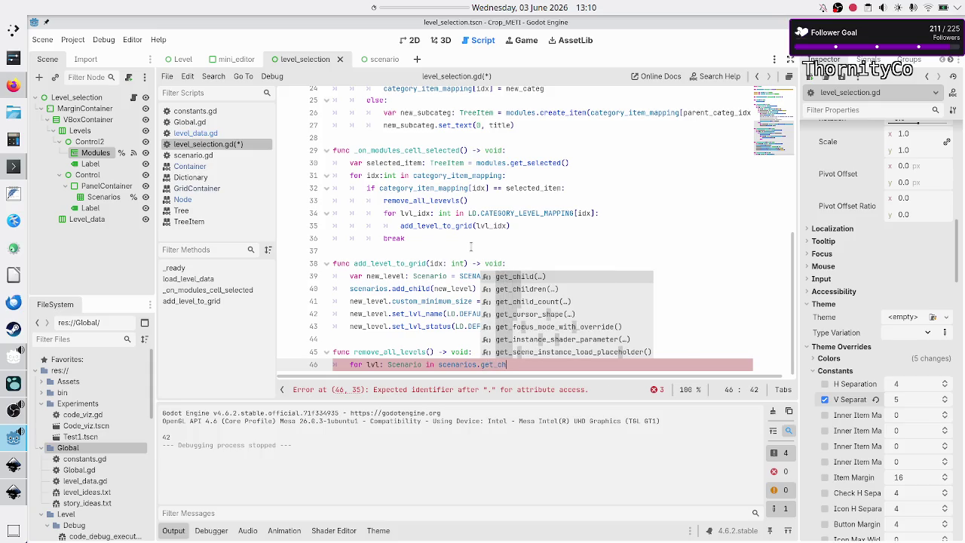
{"action": "type", "text": "i"}
{"action": "key", "text": "Down"}
{"action": "key", "text": "Return"}
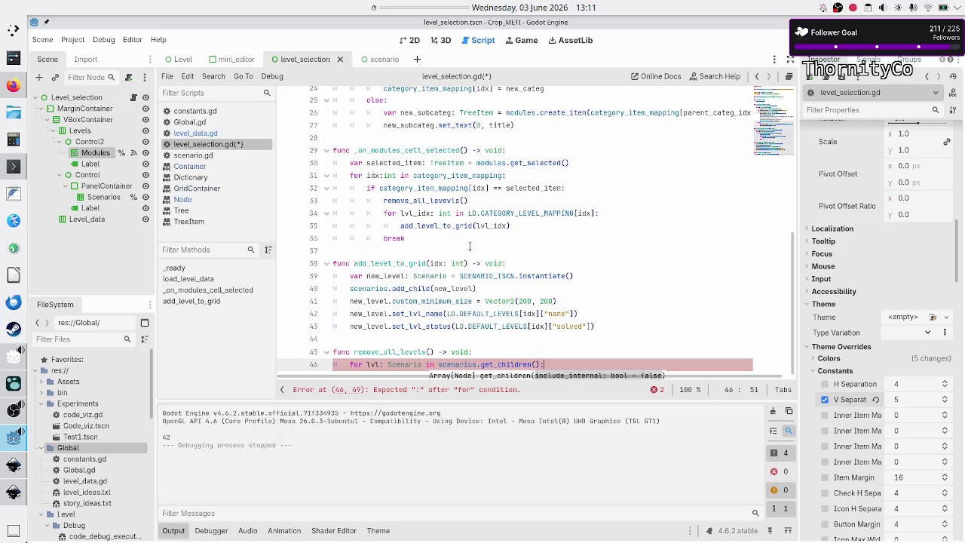
Step: Fill the loop with scenarios.remove_child(lvl) and lvl.queue_free(), then save and run the game
{"action": "key", "text": "Return"}
{"action": "type", "text": "lvl."}
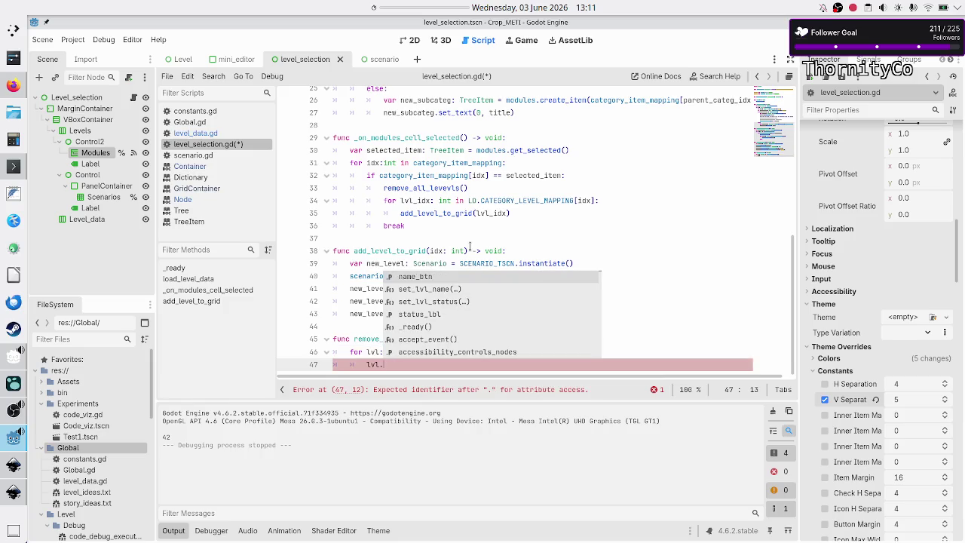
{"action": "key", "text": "BackSpace"}
{"action": "key", "text": "BackSpace"}
{"action": "key", "text": "BackSpace"}
{"action": "type", "text": "scen"}
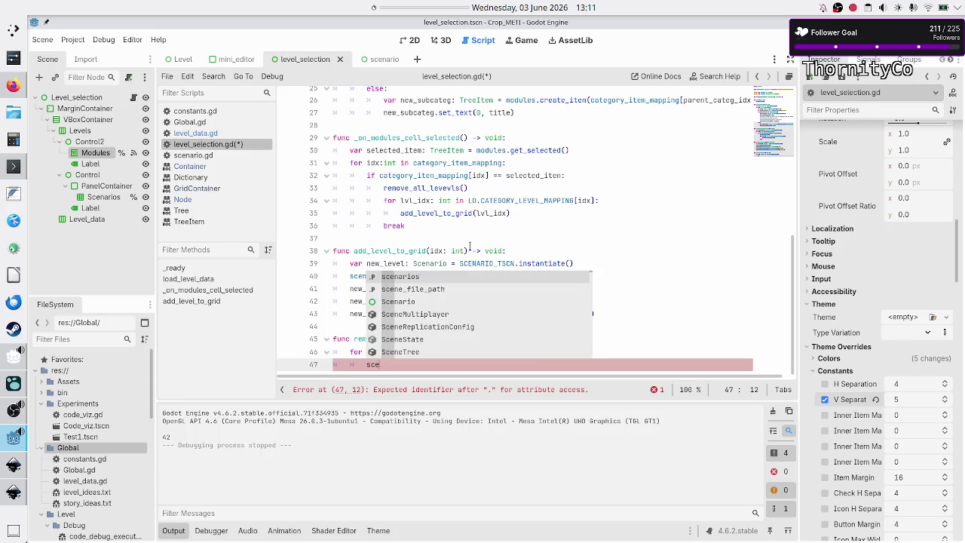
{"action": "key", "text": "Return"}
{"action": "type", "text": "."}
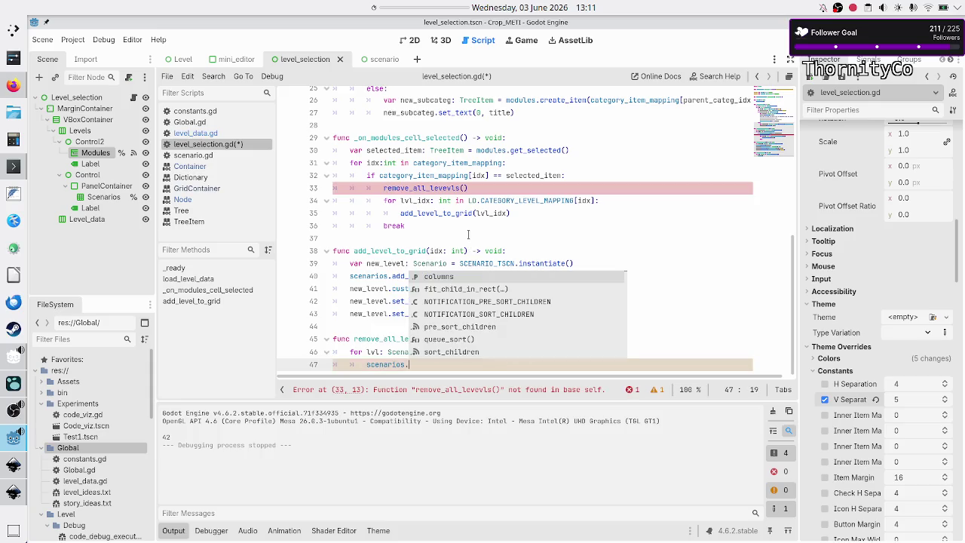
{"action": "type", "text": "remove_ch"}
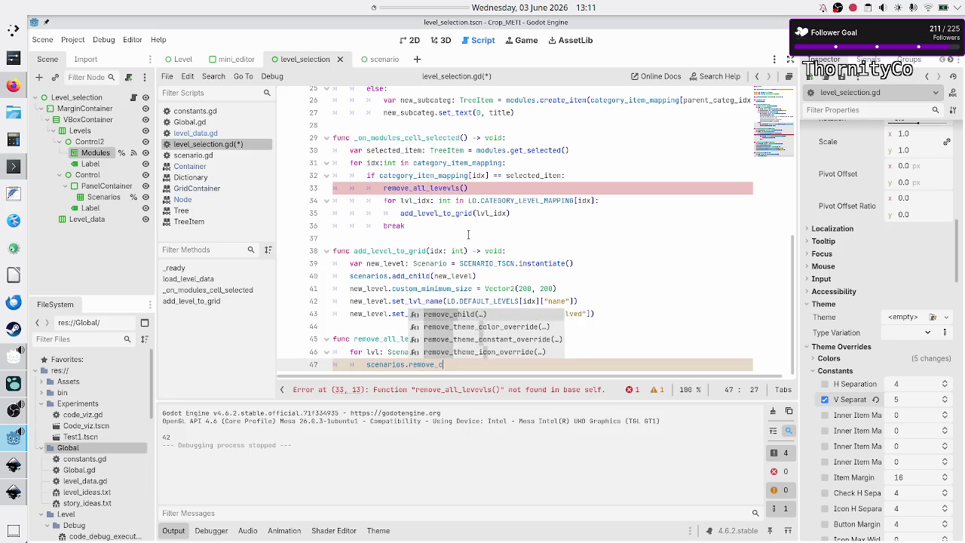
{"action": "key", "text": "Return"}
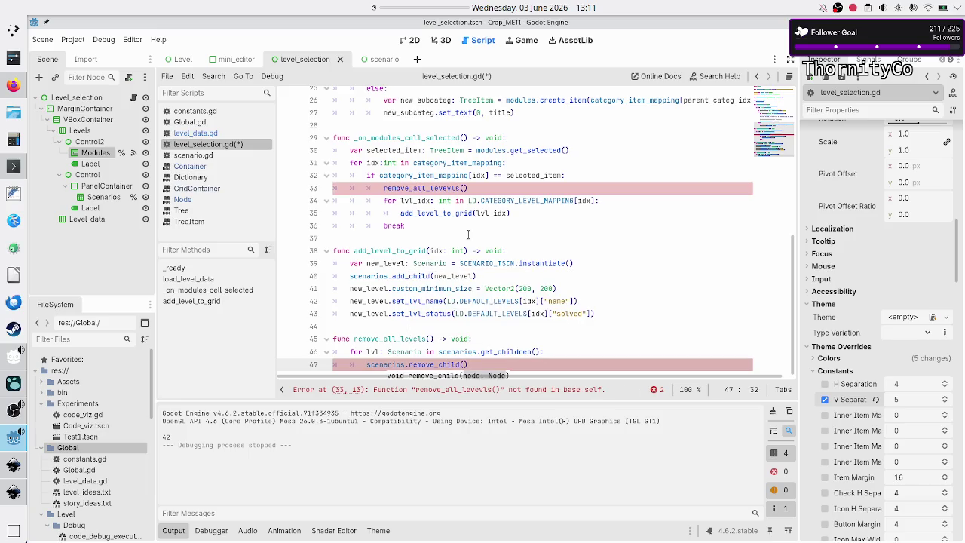
{"action": "type", "text": "lvl)"}
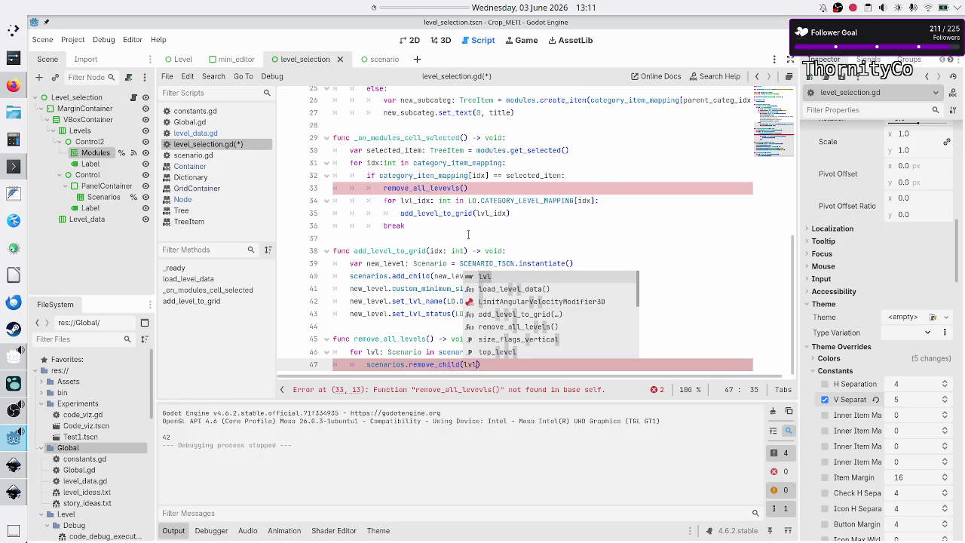
{"action": "key", "text": "Return"}
{"action": "type", "text": "lvl"}
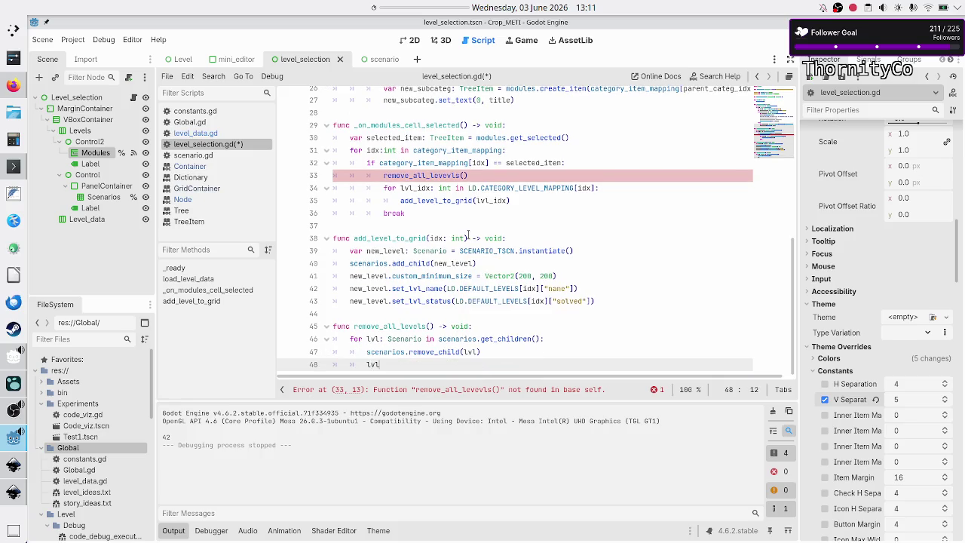
{"action": "type", "text": ".queue"}
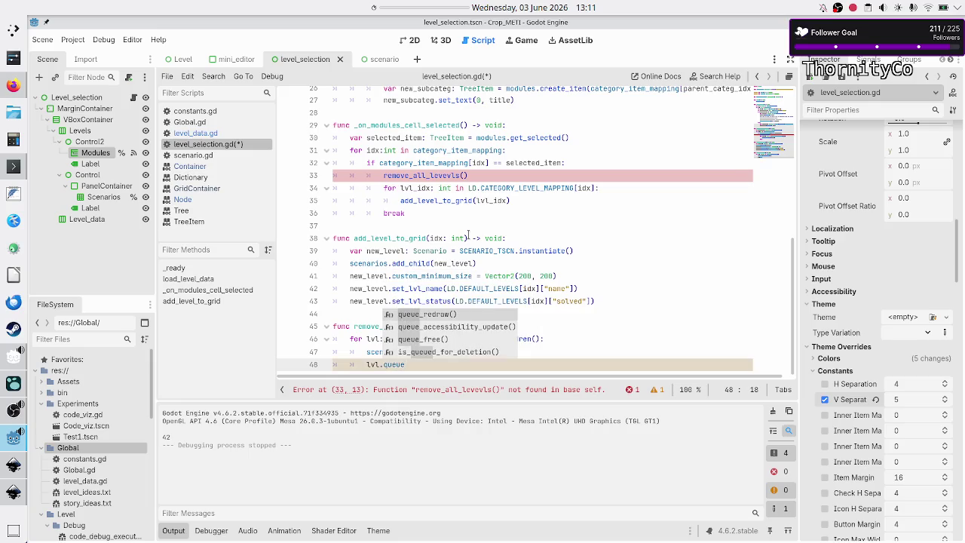
{"action": "key", "text": "Return"}
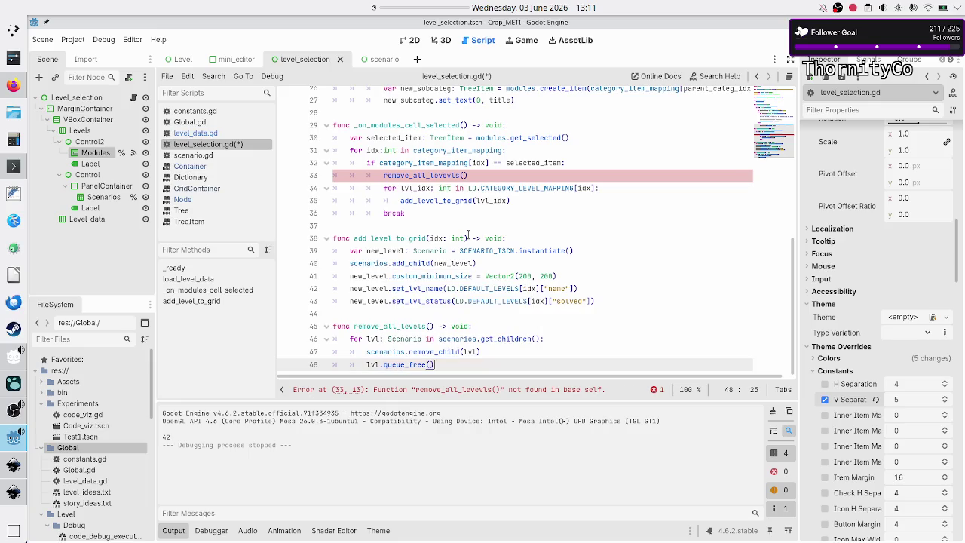
{"action": "key", "text": "Return"}
{"action": "key", "text": "ctrl+s"}
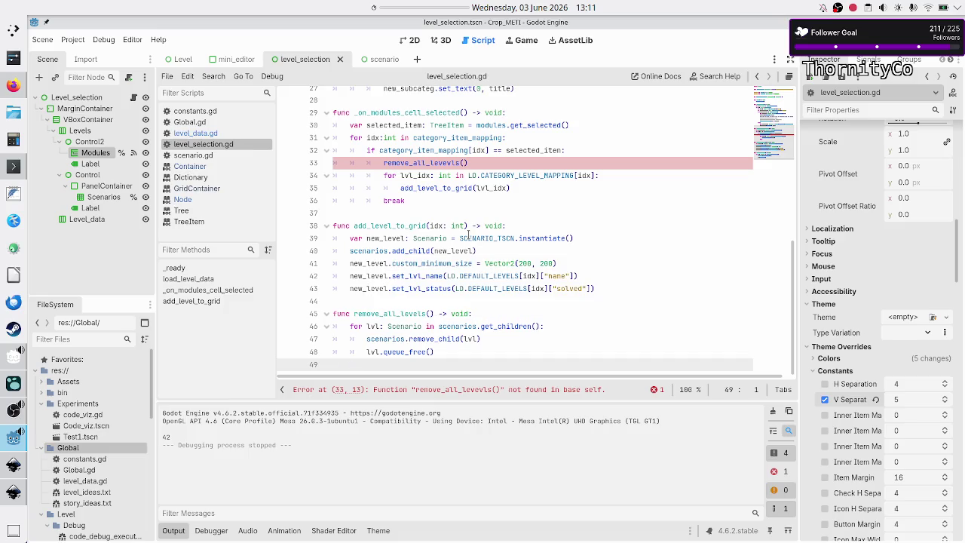
{"action": "key", "text": "F5"}
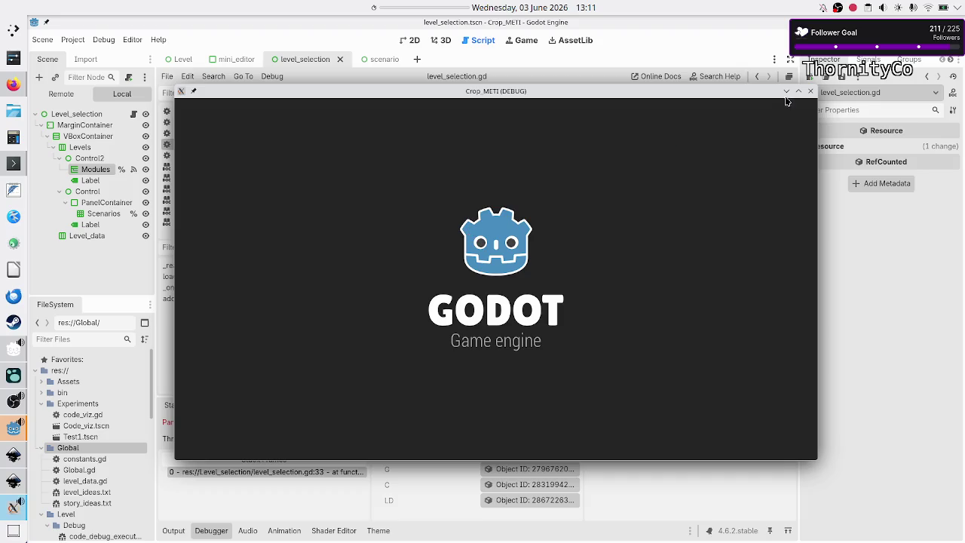
Step: Close the game, correct line 33's remove_all_levevls to remove_all_levels(), and rerun
{"action": "left_click", "coordinate": [810, 93]}
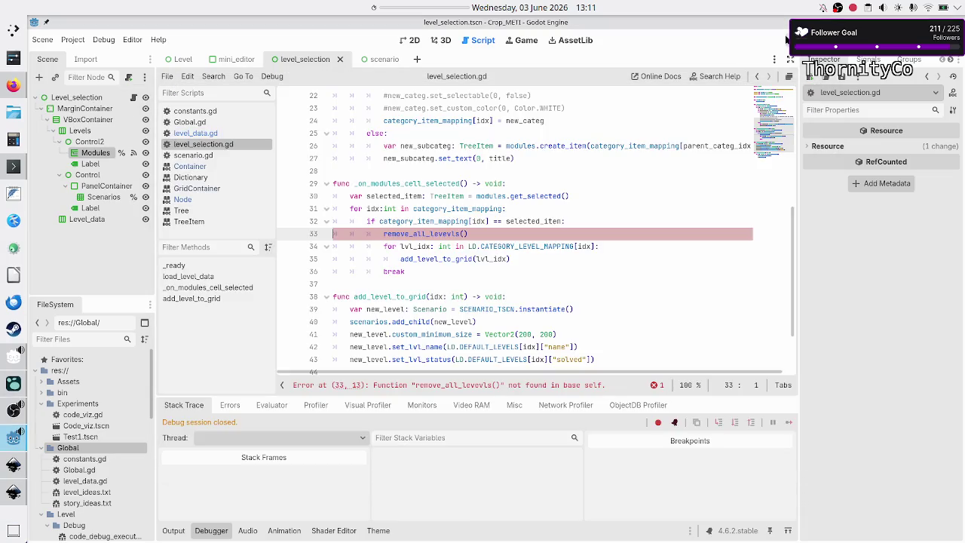
{"action": "mouse_move", "coordinate": [485, 247]}
{"action": "scroll", "coordinate": [409, 236], "scroll_direction": "down", "scroll_amount": 2}
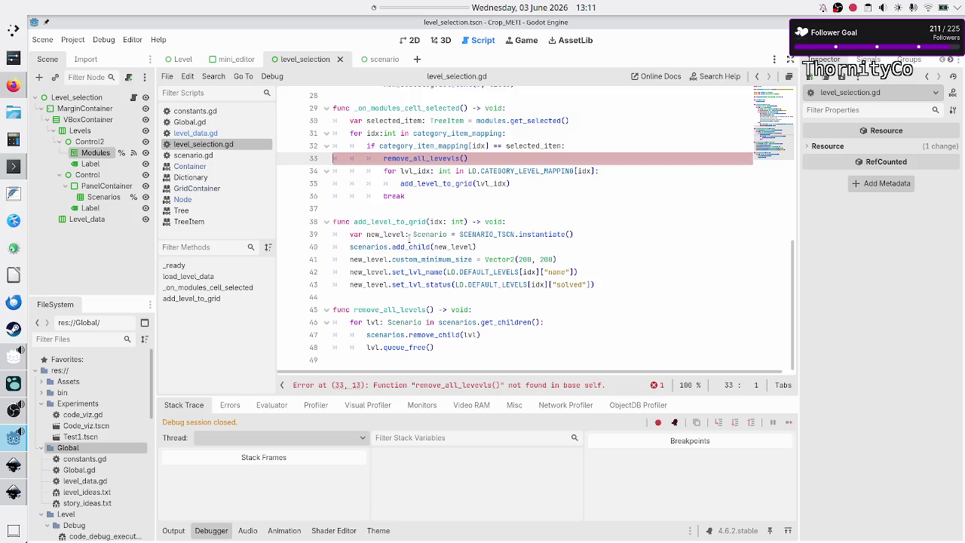
{"action": "left_click", "coordinate": [448, 158]}
{"action": "key", "text": "Delete"}
{"action": "key", "text": "Delete"}
{"action": "key", "text": "Delete"}
{"action": "key", "text": "BackSpace"}
{"action": "key", "text": "BackSpace"}
{"action": "type", "text": "v"}
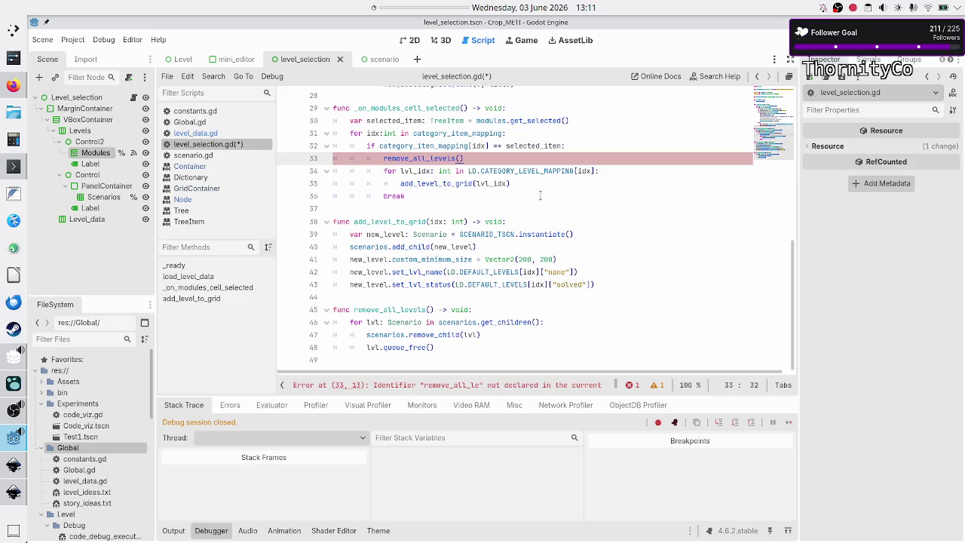
{"action": "key", "text": "Return"}
{"action": "key", "text": "F6"}
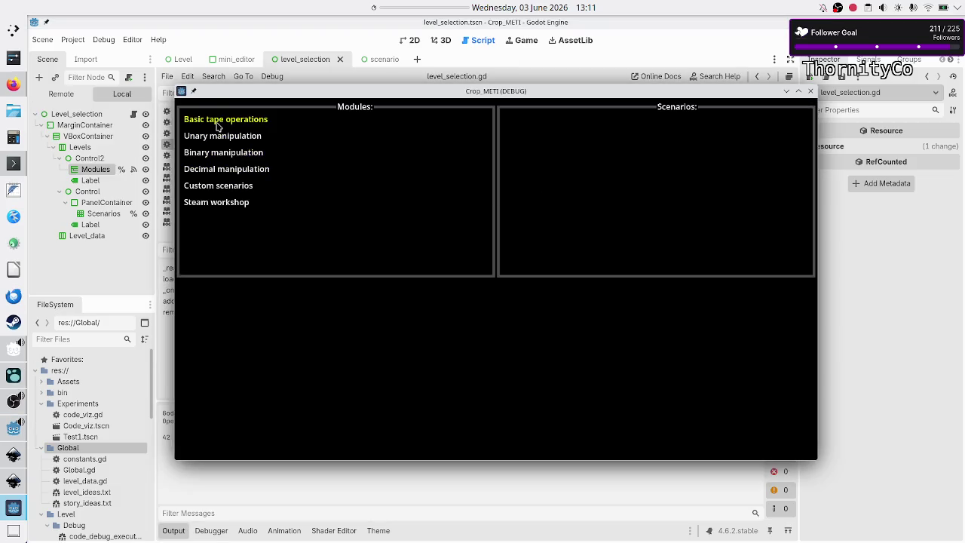
Step: Switch between Basic tape operations, Unary, Binary and Decimal manipulation, and select the Hard tile
{"action": "left_click", "coordinate": [217, 125]}
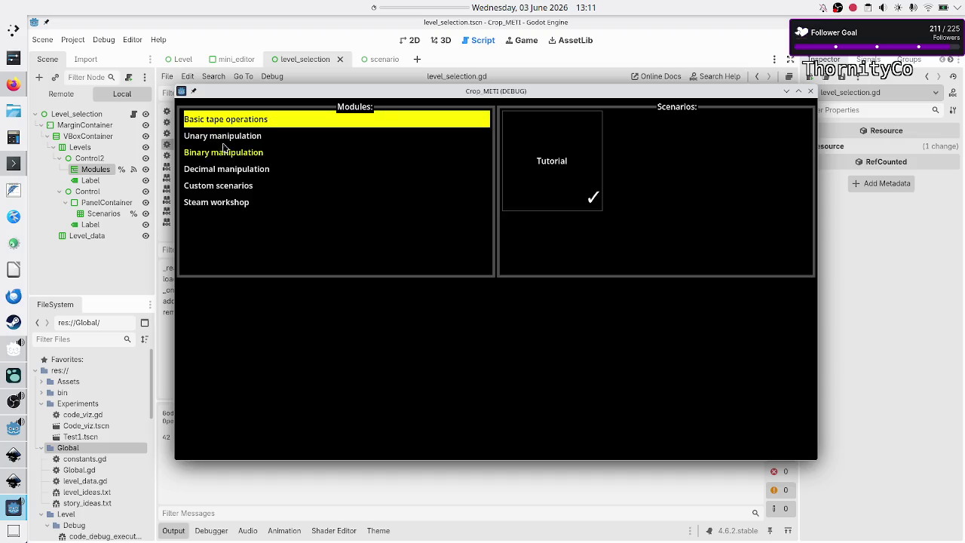
{"action": "left_click", "coordinate": [228, 139]}
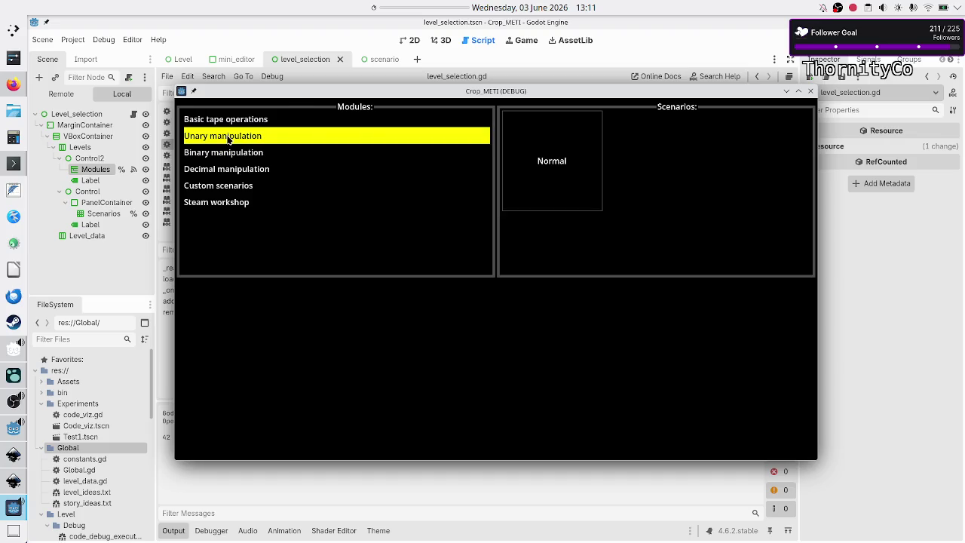
{"action": "left_click", "coordinate": [258, 122]}
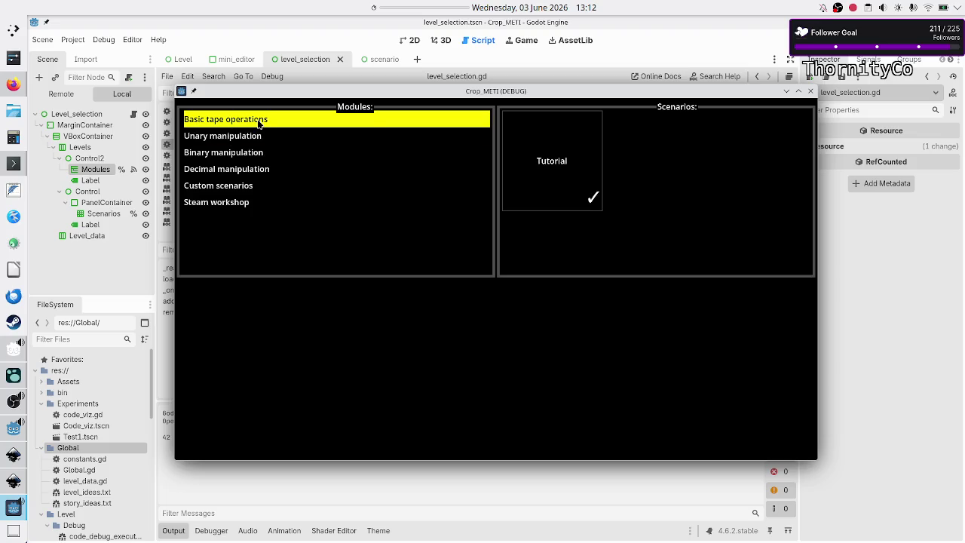
{"action": "left_click", "coordinate": [241, 134]}
{"action": "left_click", "coordinate": [290, 125]}
{"action": "left_click", "coordinate": [291, 139]}
{"action": "left_click", "coordinate": [233, 155]}
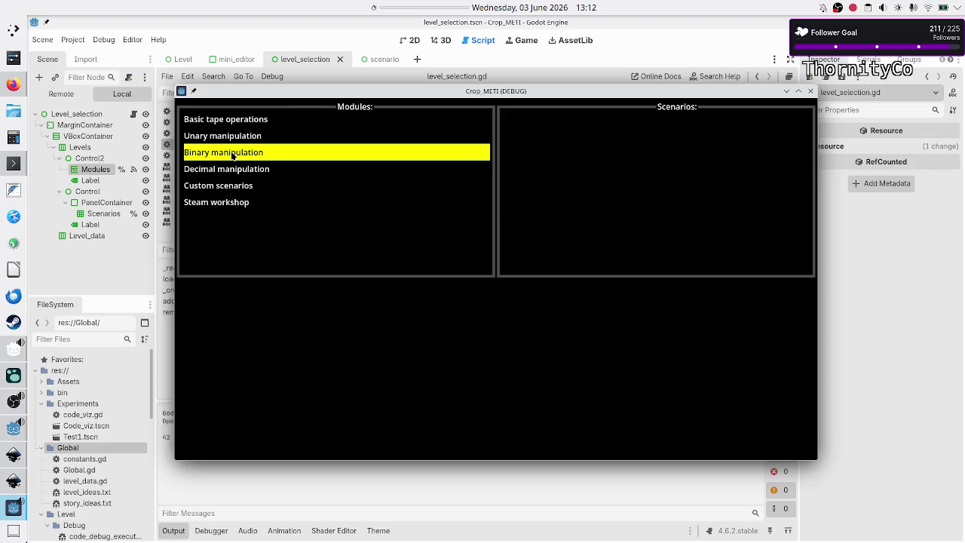
{"action": "left_click", "coordinate": [232, 168]}
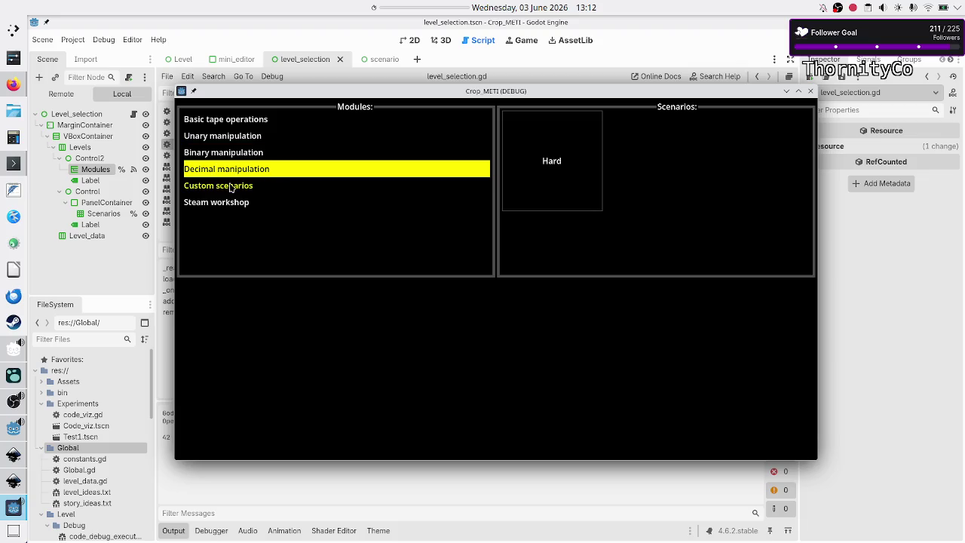
{"action": "left_click", "coordinate": [533, 172]}
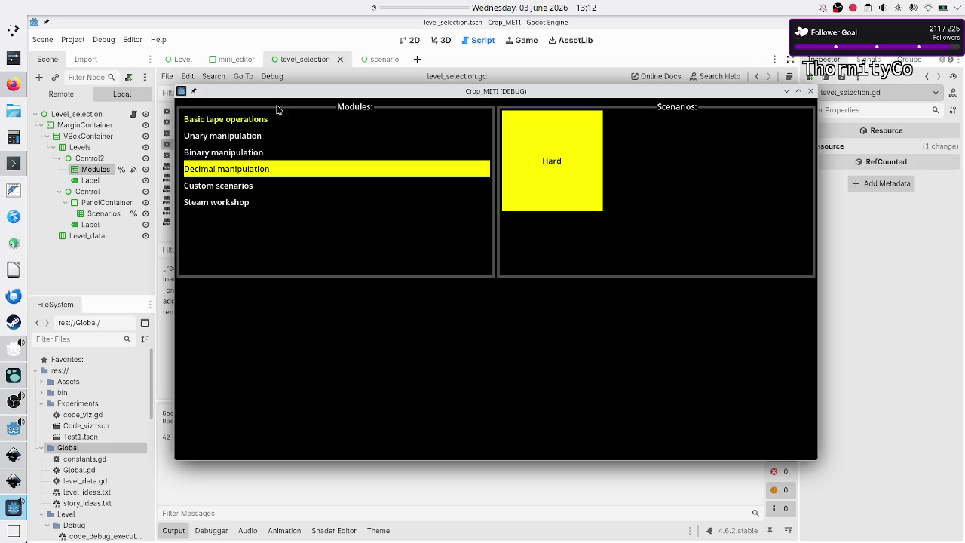
Step: Recheck the first three modules' scenarios, then close the game window
{"action": "left_click", "coordinate": [238, 124]}
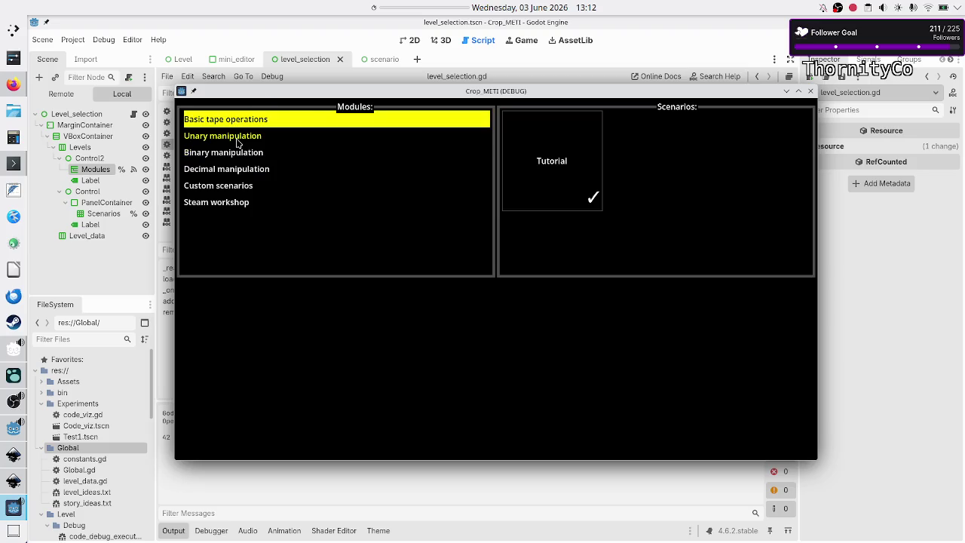
{"action": "left_click", "coordinate": [238, 140]}
{"action": "left_click", "coordinate": [238, 156]}
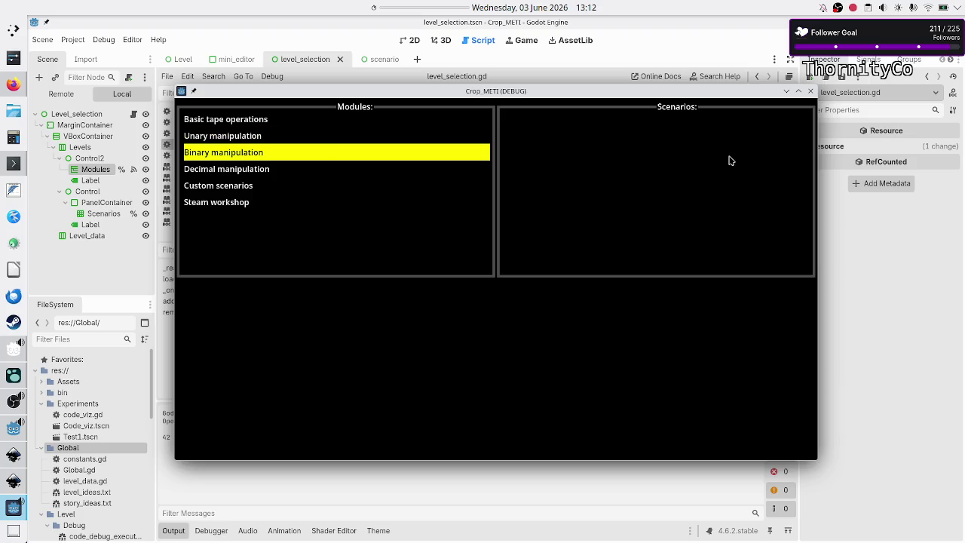
{"action": "left_click", "coordinate": [810, 92]}
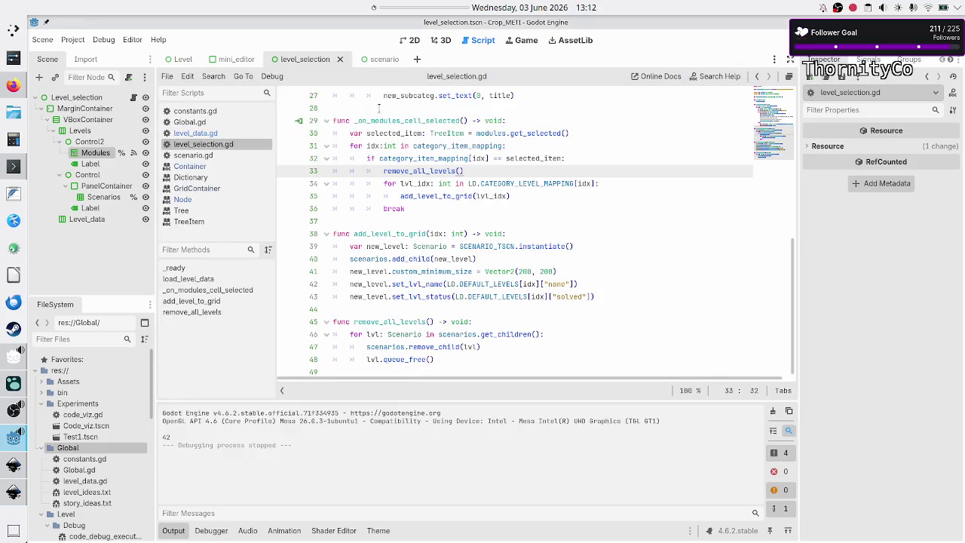
Step: In level_data.gd, change the first category mapping to 0: [0, 1, 2] and run the project
{"action": "left_click", "coordinate": [219, 133]}
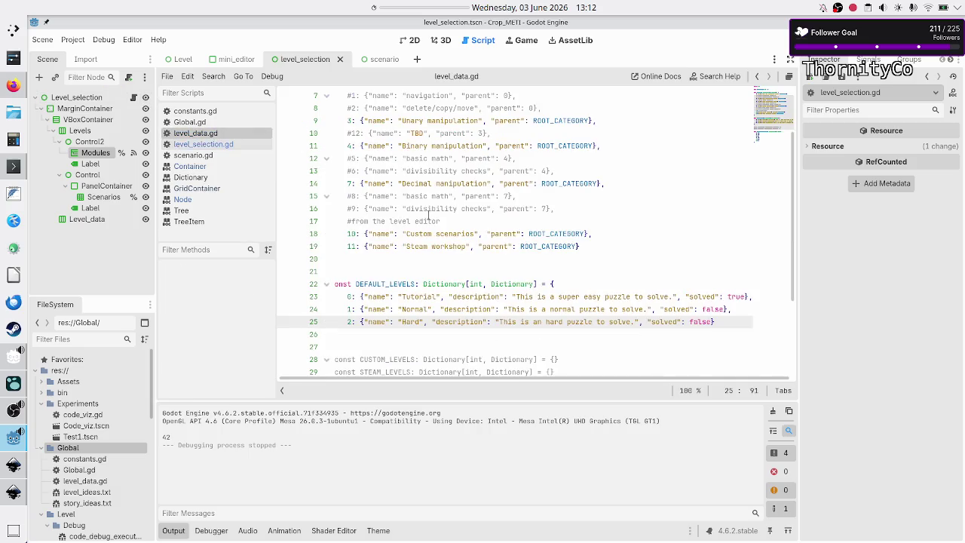
{"action": "scroll", "coordinate": [458, 270], "scroll_direction": "down", "scroll_amount": 3}
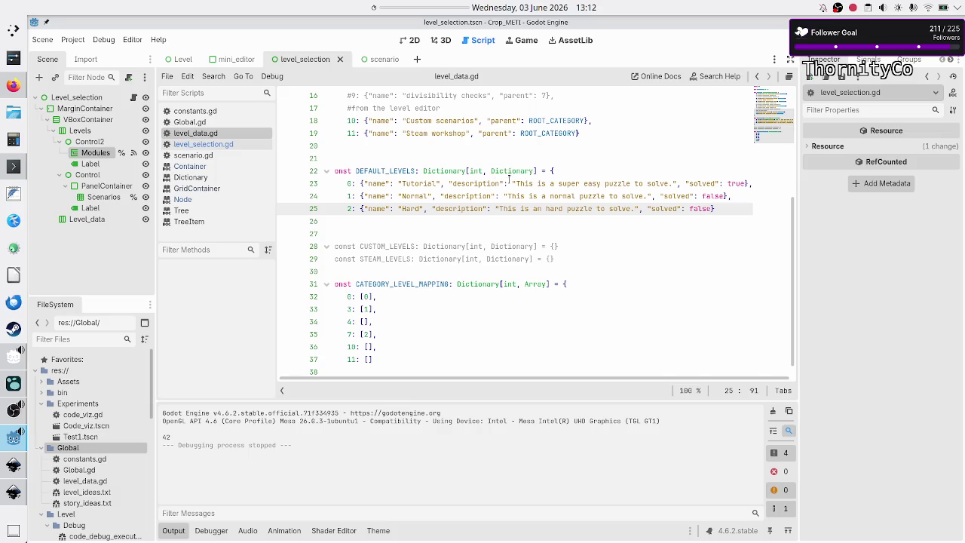
{"action": "scroll", "coordinate": [409, 189], "scroll_direction": "down", "scroll_amount": 1}
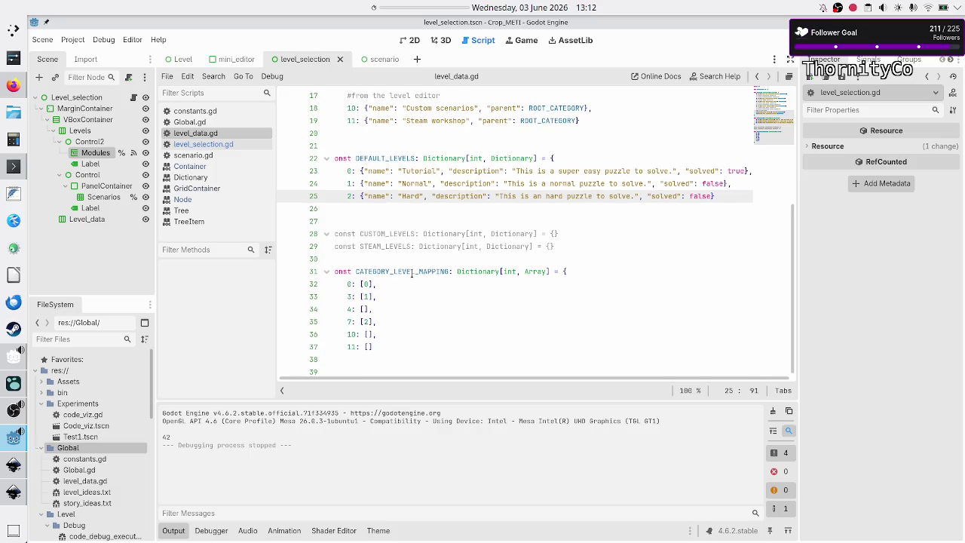
{"action": "left_click", "coordinate": [400, 284]}
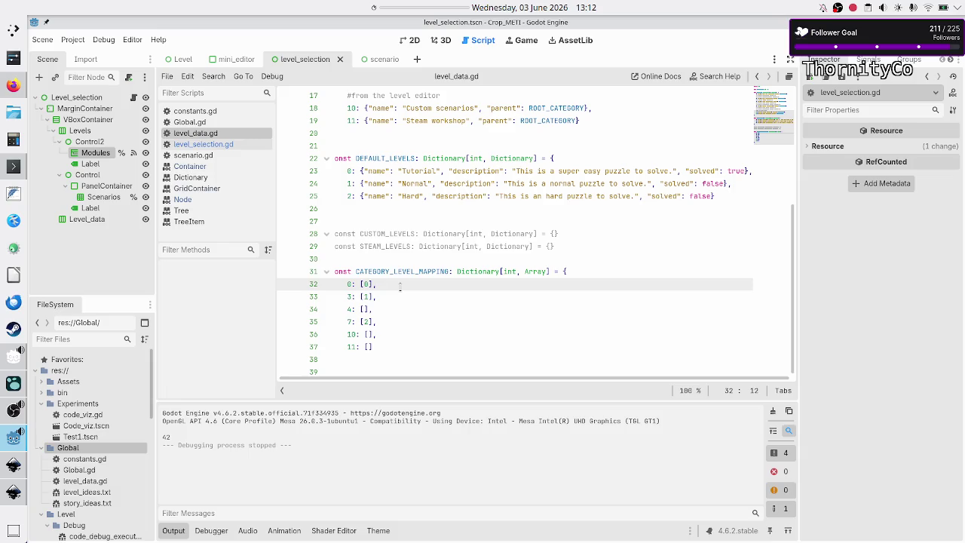
{"action": "key", "text": "End"}
{"action": "key", "text": "Tab"}
{"action": "type", "text": ", 1, 2"}
{"action": "key", "text": "F5"}
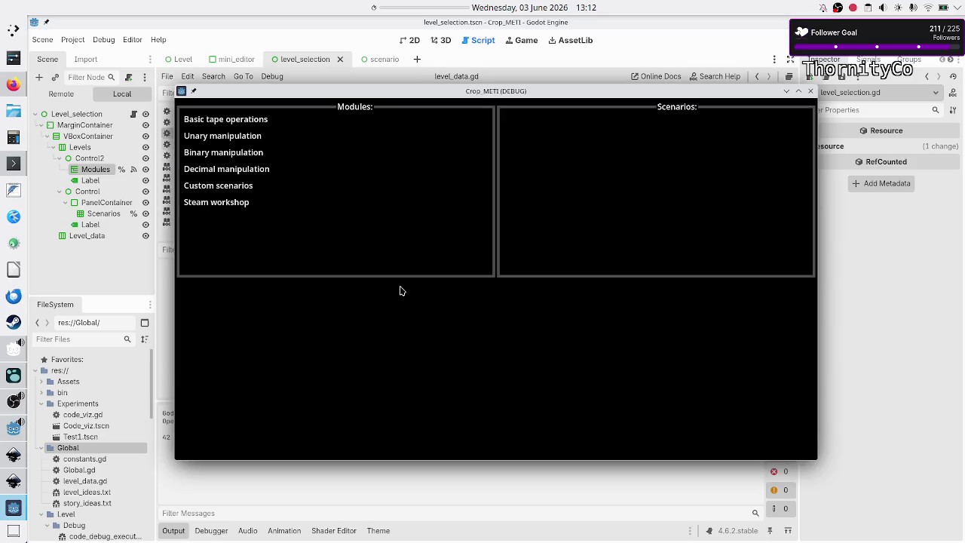
{"action": "left_click", "coordinate": [256, 122]}
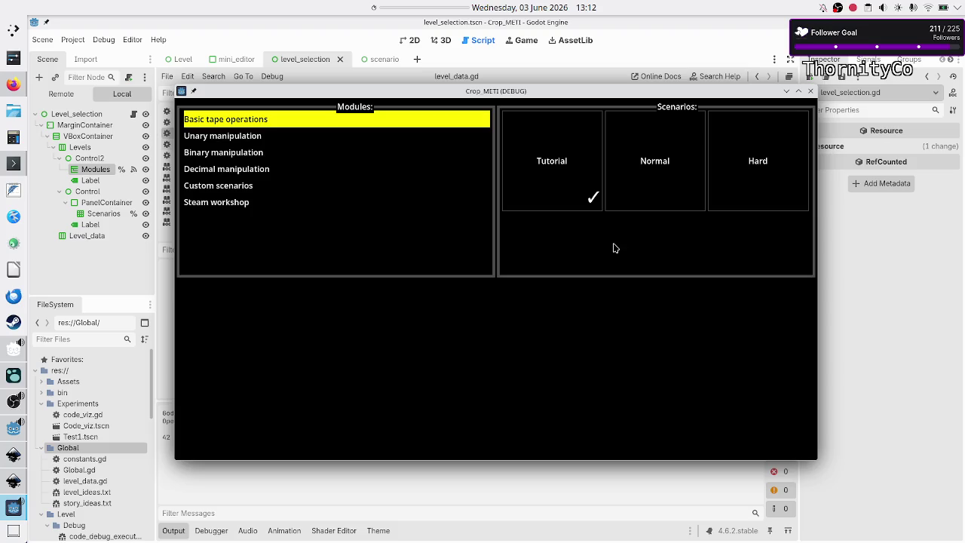
{"action": "left_click", "coordinate": [740, 171]}
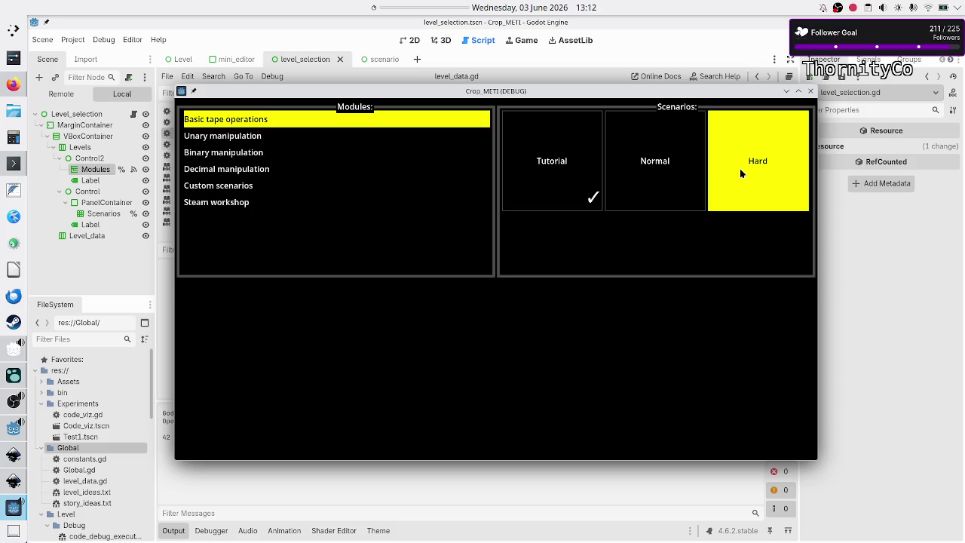
{"action": "left_click", "coordinate": [652, 182]}
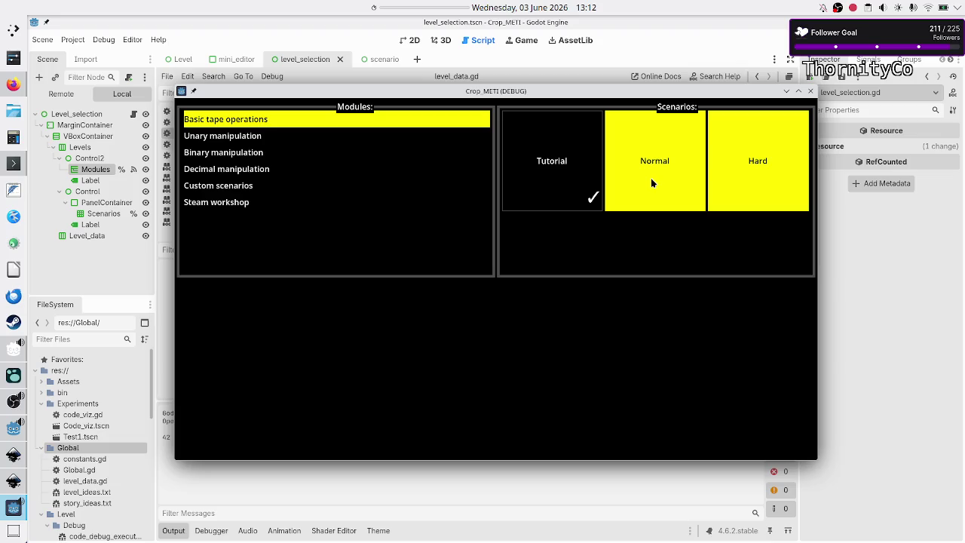
{"action": "left_click", "coordinate": [566, 153]}
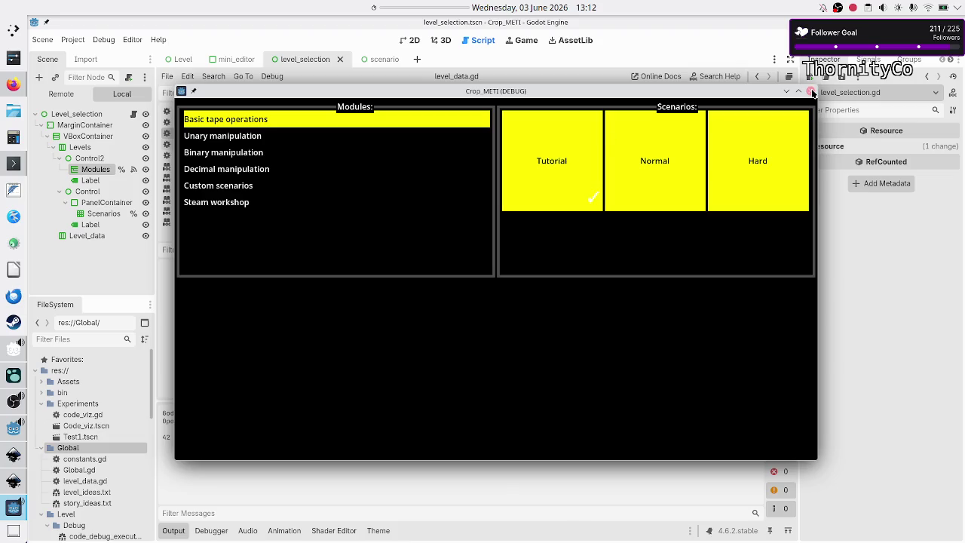
{"action": "left_click", "coordinate": [810, 90]}
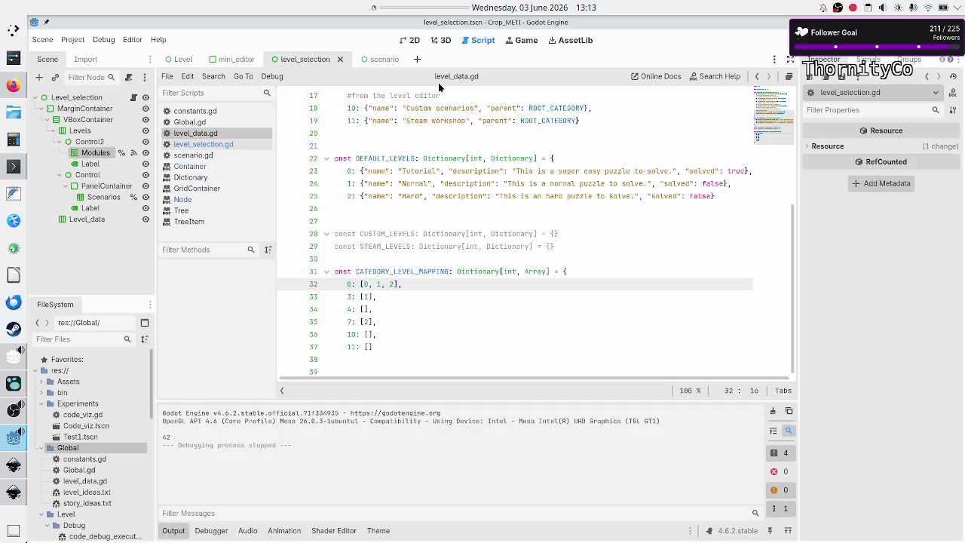
Step: In scenario.tscn, turn off Local to Scene on the Name button's Scenarios button group, then save and run
{"action": "left_click", "coordinate": [371, 60]}
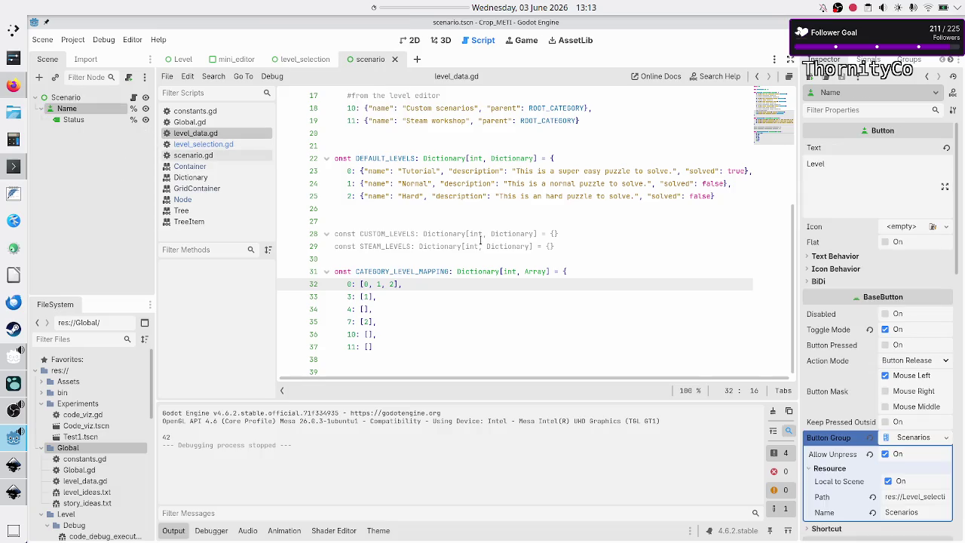
{"action": "left_click", "coordinate": [64, 98]}
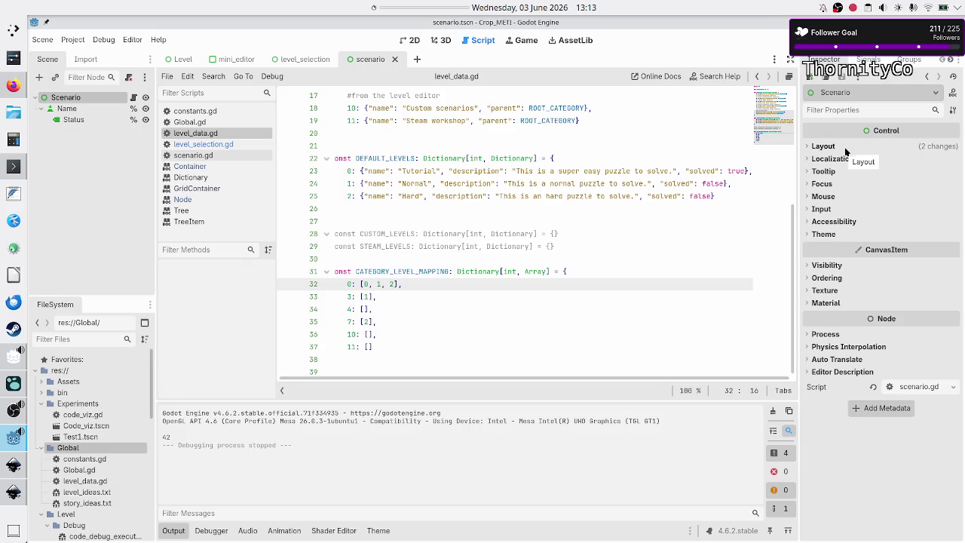
{"action": "left_click", "coordinate": [845, 152]}
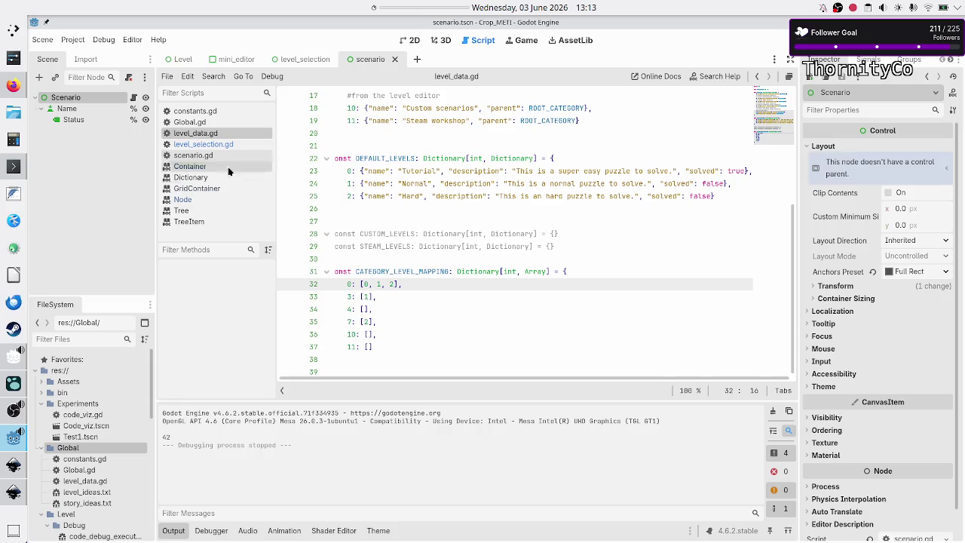
{"action": "left_click", "coordinate": [75, 109]}
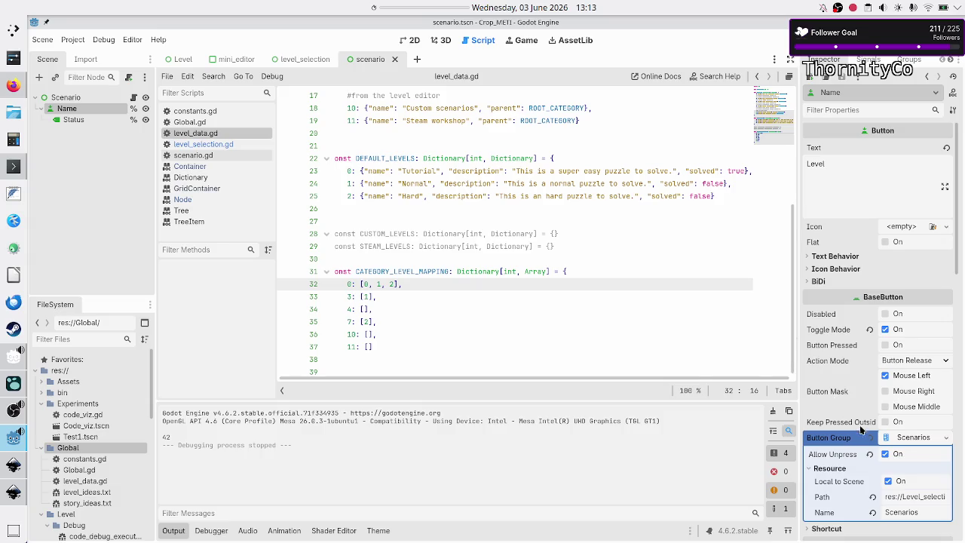
{"action": "mouse_move", "coordinate": [864, 401]}
{"action": "mouse_move", "coordinate": [857, 353]}
{"action": "left_click", "coordinate": [885, 454]}
{"action": "left_click", "coordinate": [888, 480]}
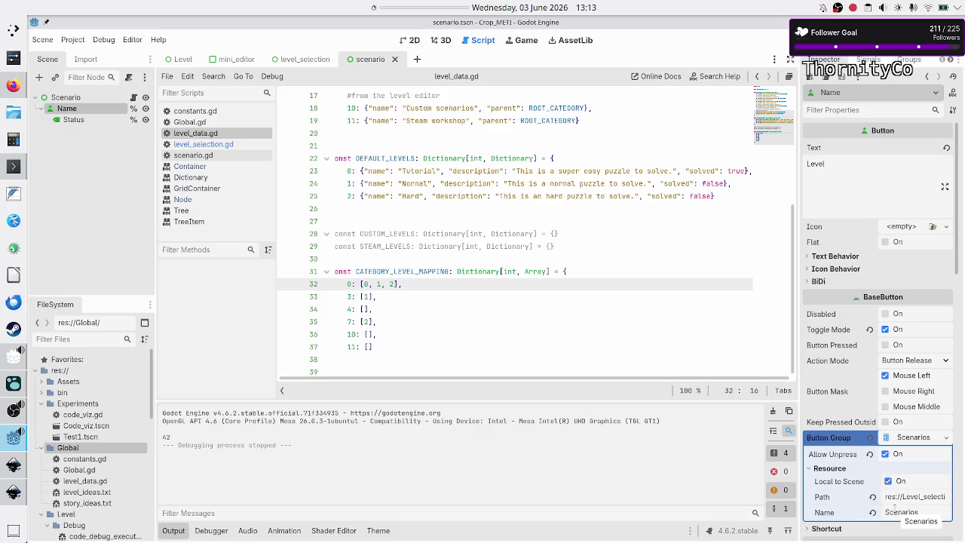
{"action": "left_click", "coordinate": [887, 482]}
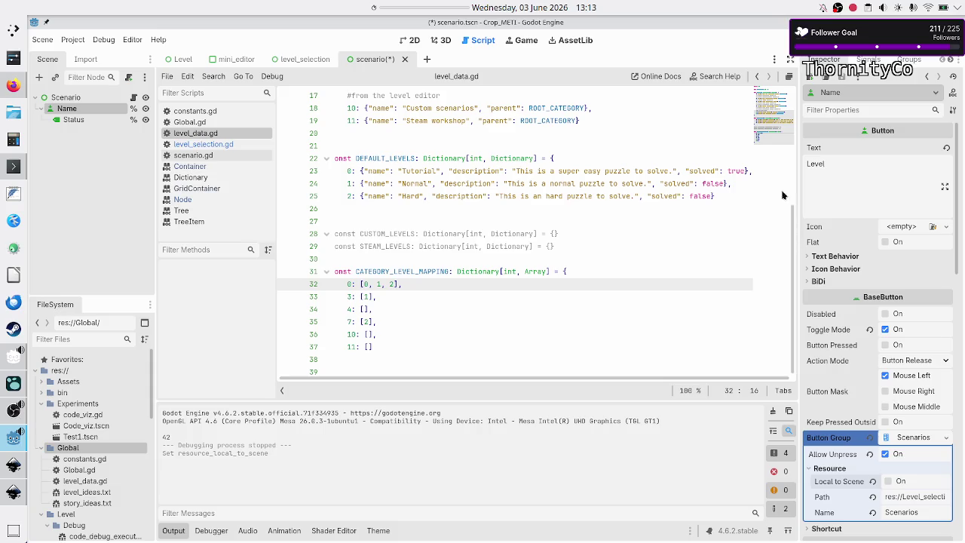
{"action": "key", "text": "F5"}
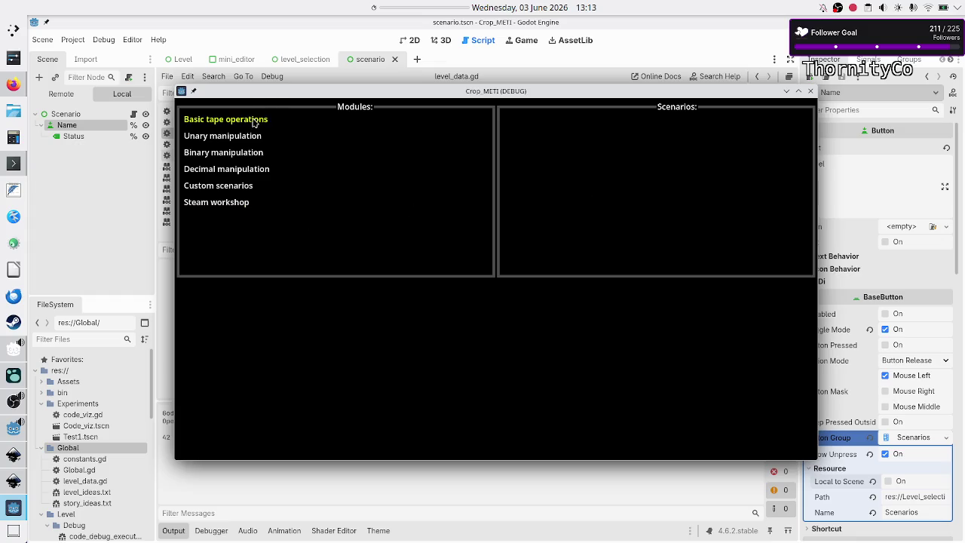
Step: Pick Basic tape operations and click back and forth between the Tutorial, Normal and Hard tiles
{"action": "left_click", "coordinate": [254, 120]}
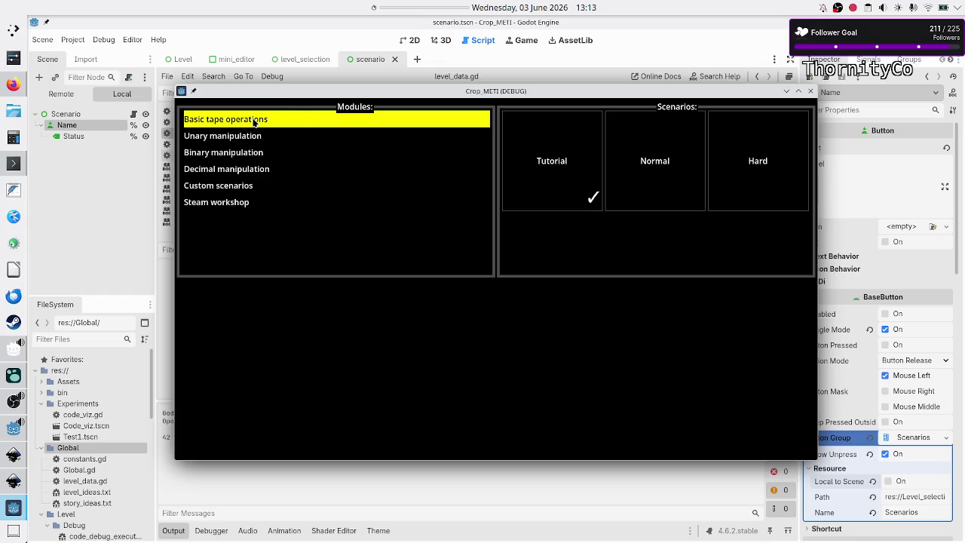
{"action": "left_click", "coordinate": [612, 176]}
{"action": "left_click", "coordinate": [553, 169]}
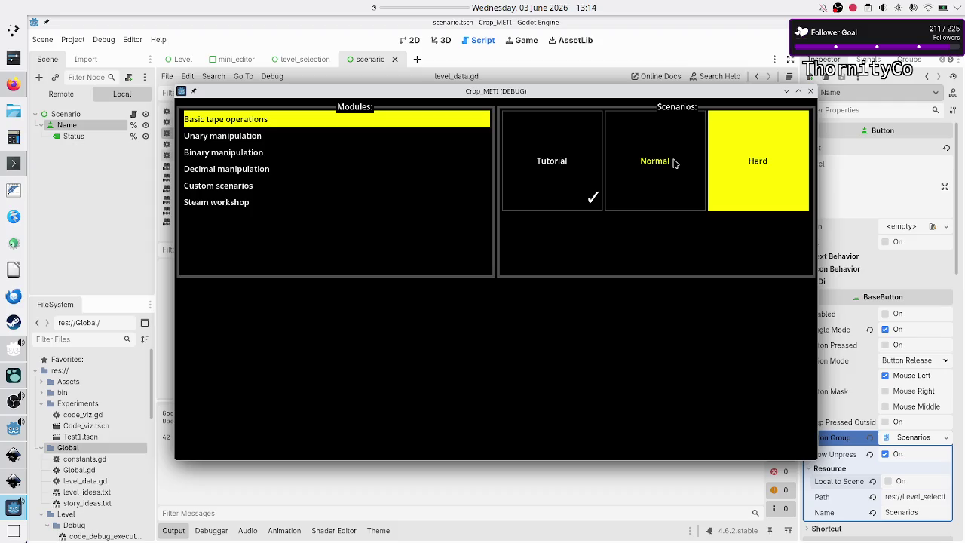
{"action": "left_click", "coordinate": [674, 163]}
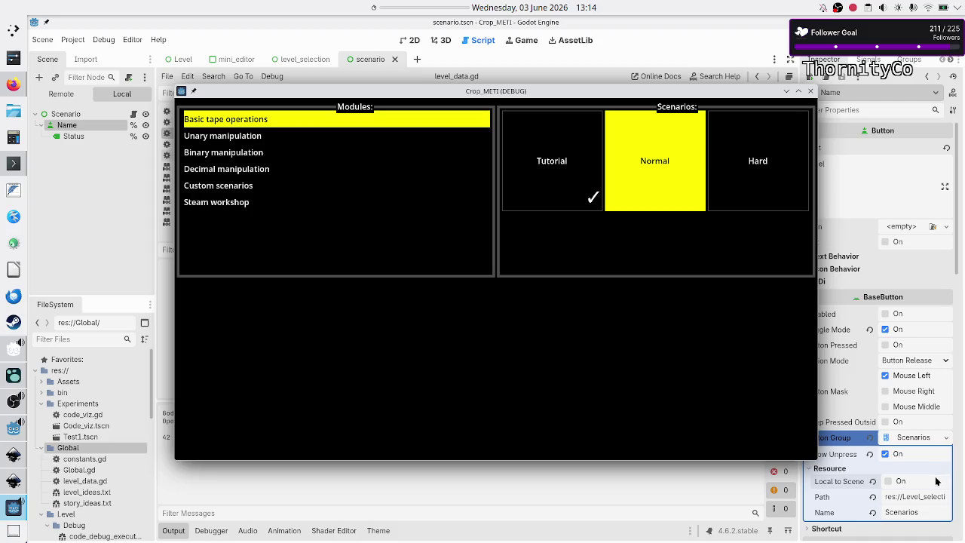
{"action": "left_click", "coordinate": [532, 149]}
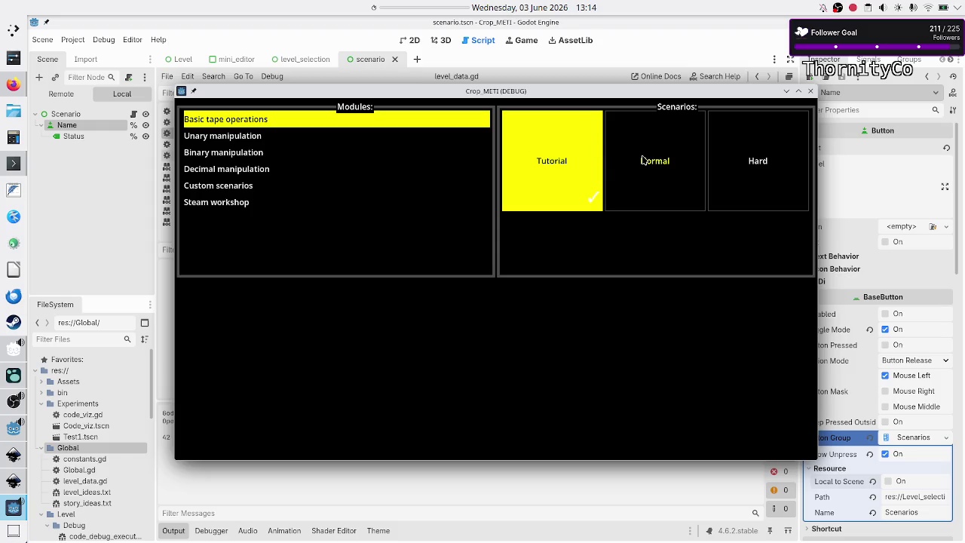
{"action": "left_click", "coordinate": [570, 162]}
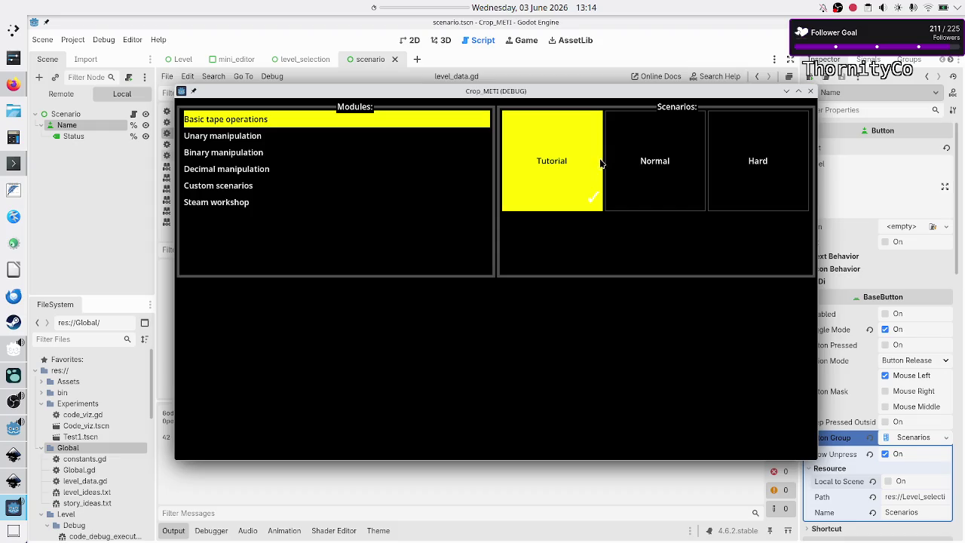
{"action": "left_click", "coordinate": [792, 147]}
{"action": "left_click", "coordinate": [562, 160]}
{"action": "left_click", "coordinate": [668, 163]}
{"action": "left_click", "coordinate": [754, 165]}
{"action": "left_click", "coordinate": [543, 156]}
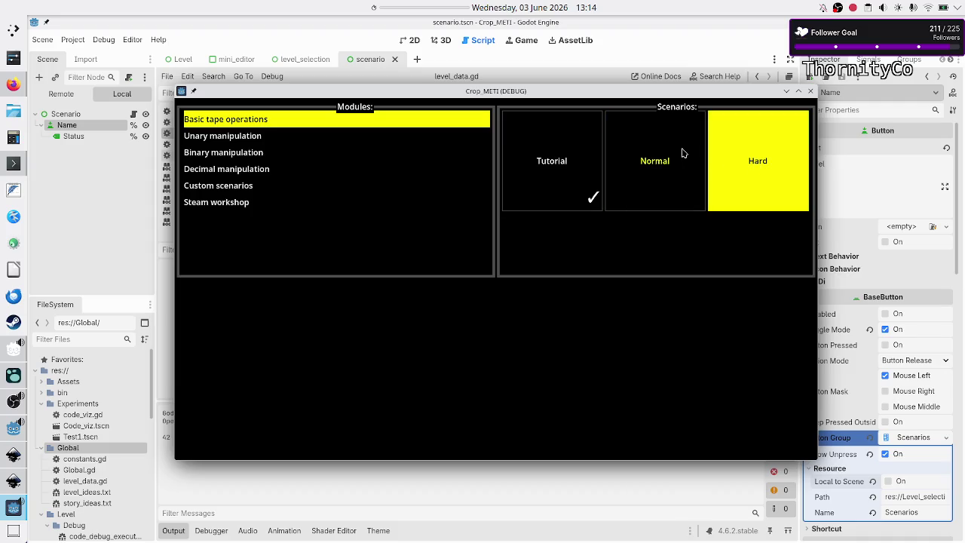
{"action": "left_click", "coordinate": [681, 148]}
Step: Keep switching Hard, Normal and Tutorial to confirm only one tile stays highlighted, then stop the game
{"action": "left_click", "coordinate": [761, 164]}
{"action": "left_click", "coordinate": [659, 156]}
{"action": "left_click", "coordinate": [504, 148]}
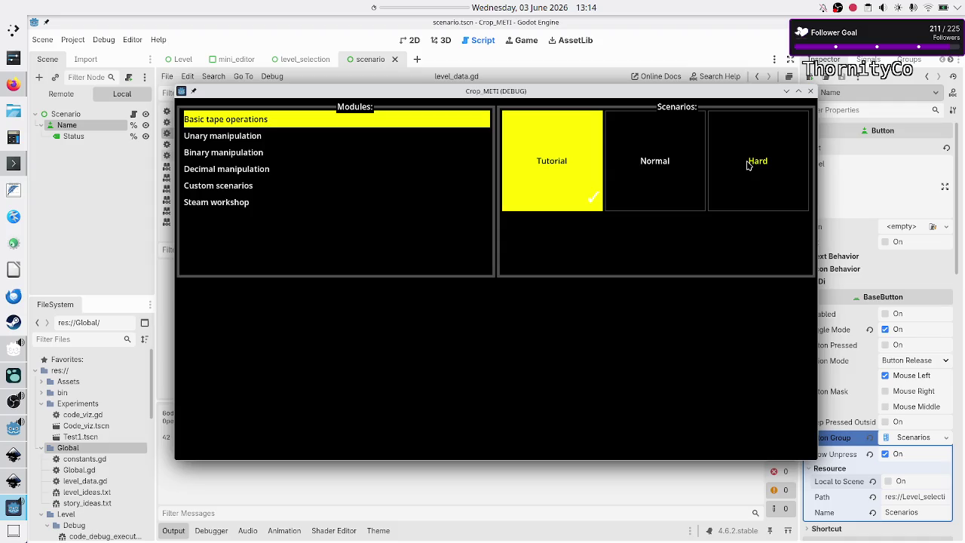
{"action": "left_click", "coordinate": [747, 162]}
{"action": "left_click", "coordinate": [662, 154]}
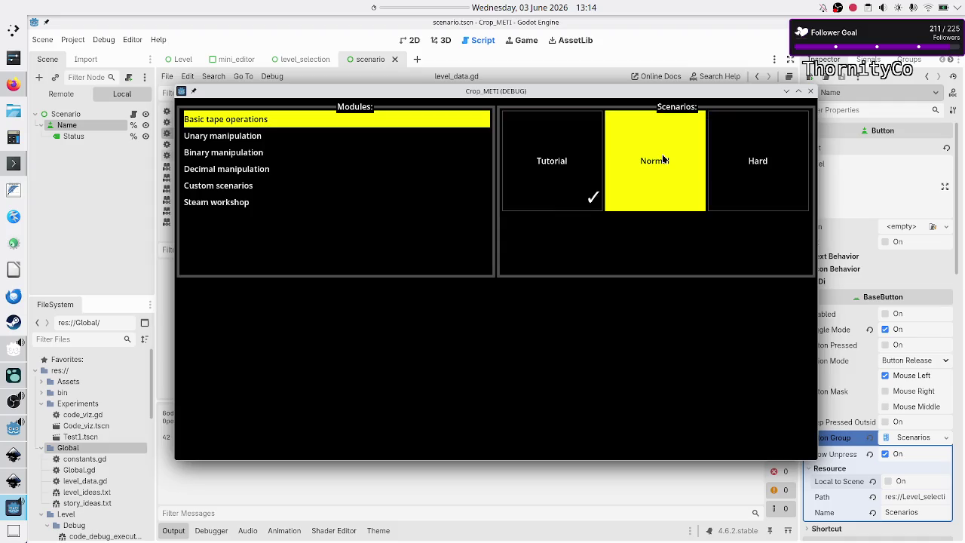
{"action": "left_click", "coordinate": [566, 178]}
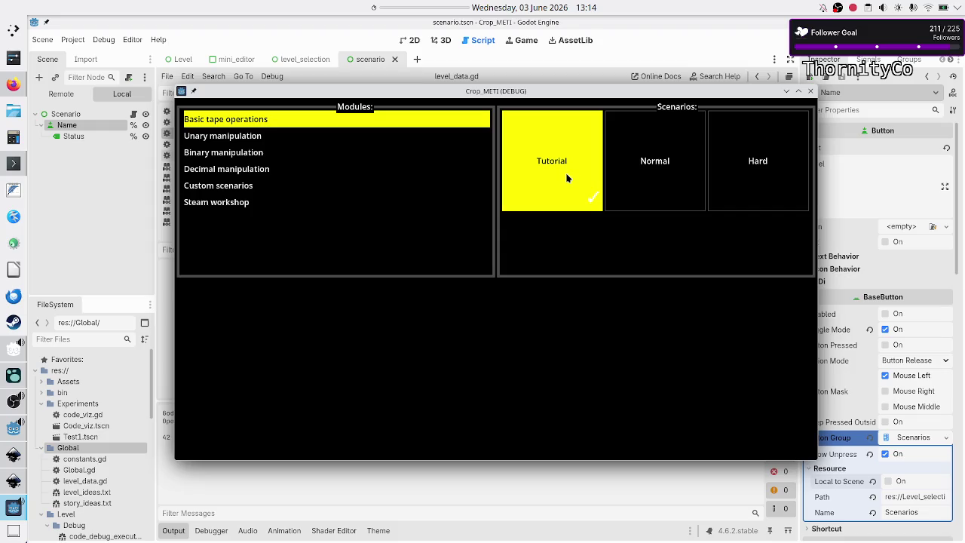
{"action": "left_click", "coordinate": [641, 167]}
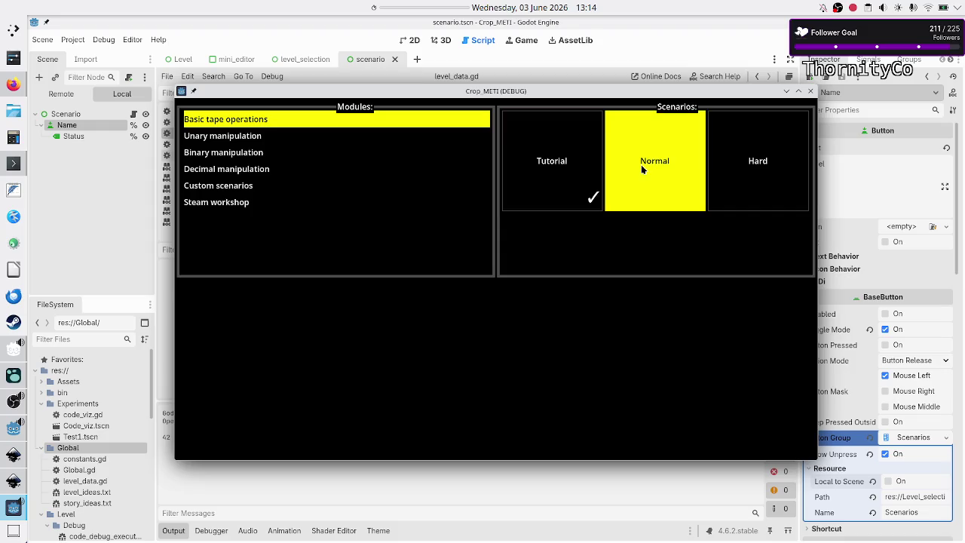
{"action": "left_click", "coordinate": [750, 146]}
{"action": "left_click", "coordinate": [634, 155]}
{"action": "left_click", "coordinate": [810, 91]}
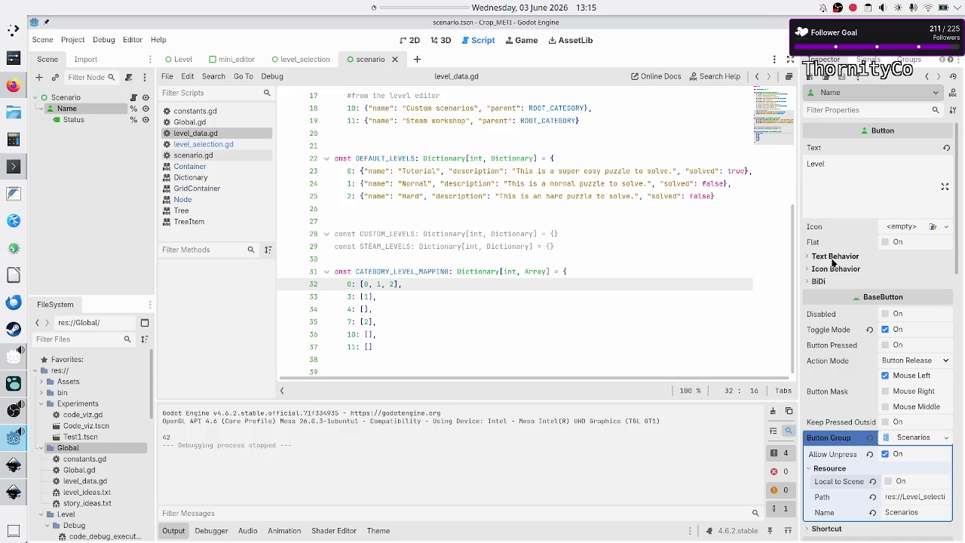
Step: Turn off Allow Unpress on the Scenarios button group, rerun, try Basic tape operations, and stop the game
{"action": "left_click", "coordinate": [887, 455]}
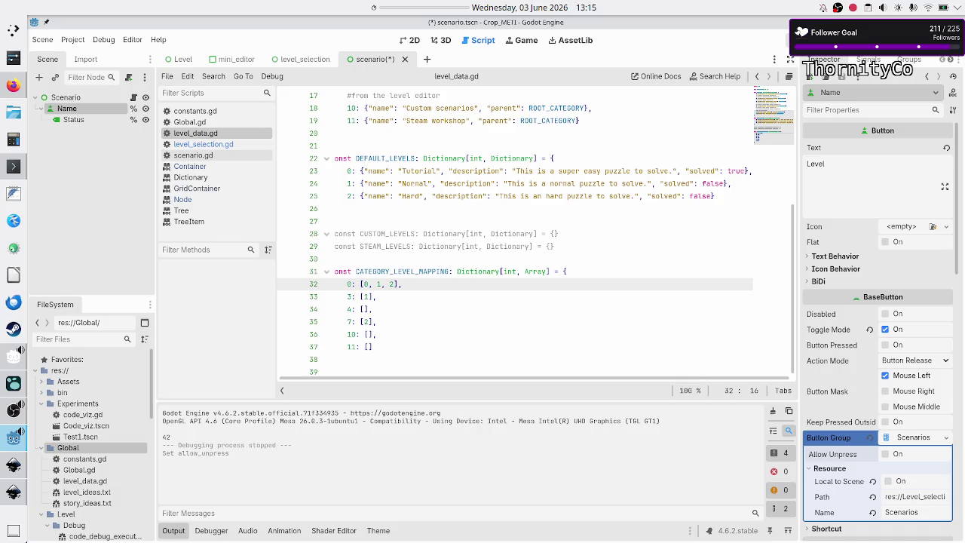
{"action": "key", "text": "F6"}
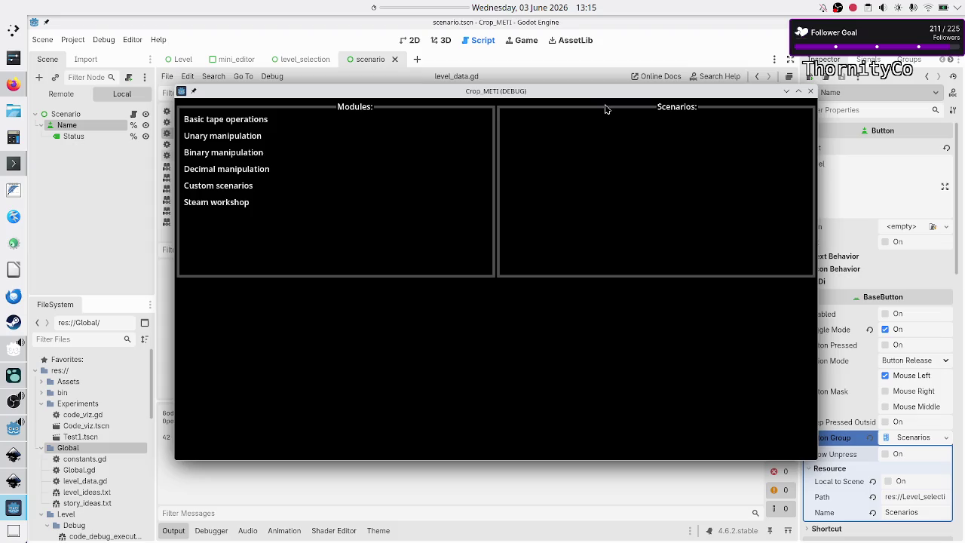
{"action": "left_click", "coordinate": [263, 120]}
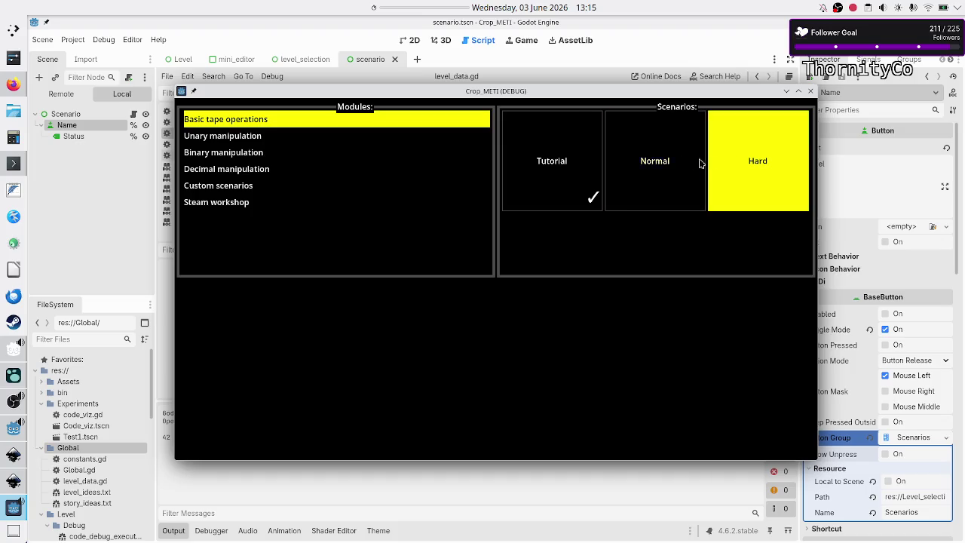
{"action": "left_click", "coordinate": [811, 92]}
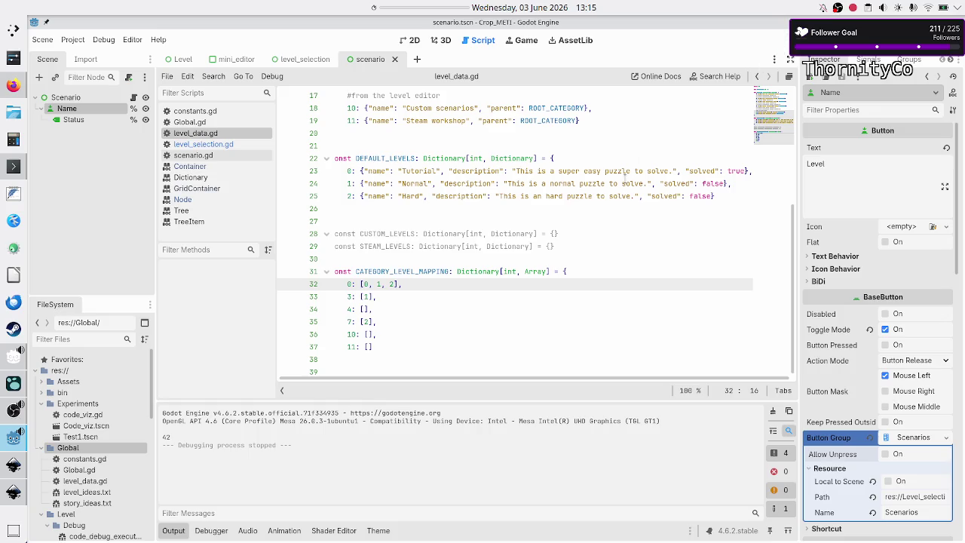
{"action": "left_click", "coordinate": [600, 222]}
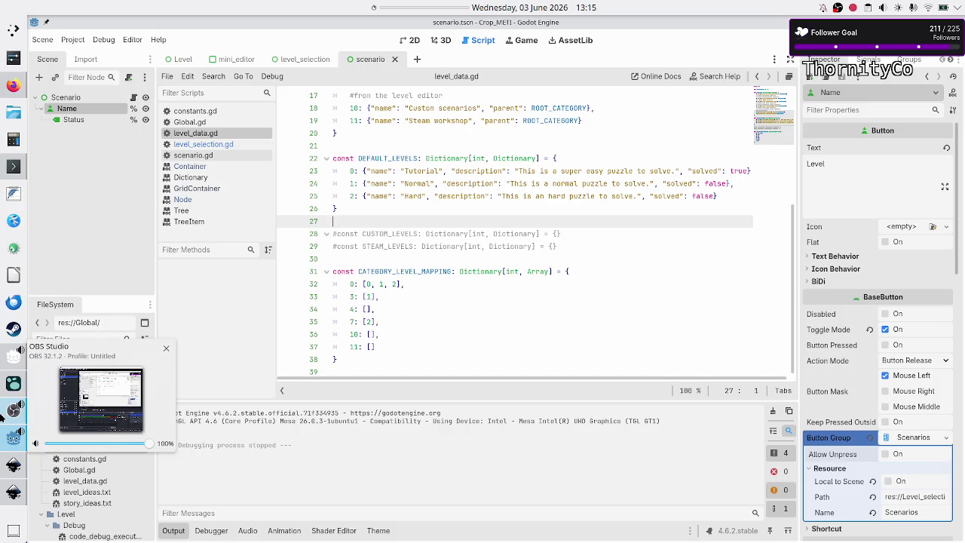
Step: Bring up the level_selection_UI.svg mockup in Inkscape
{"action": "left_click", "coordinate": [11, 467]}
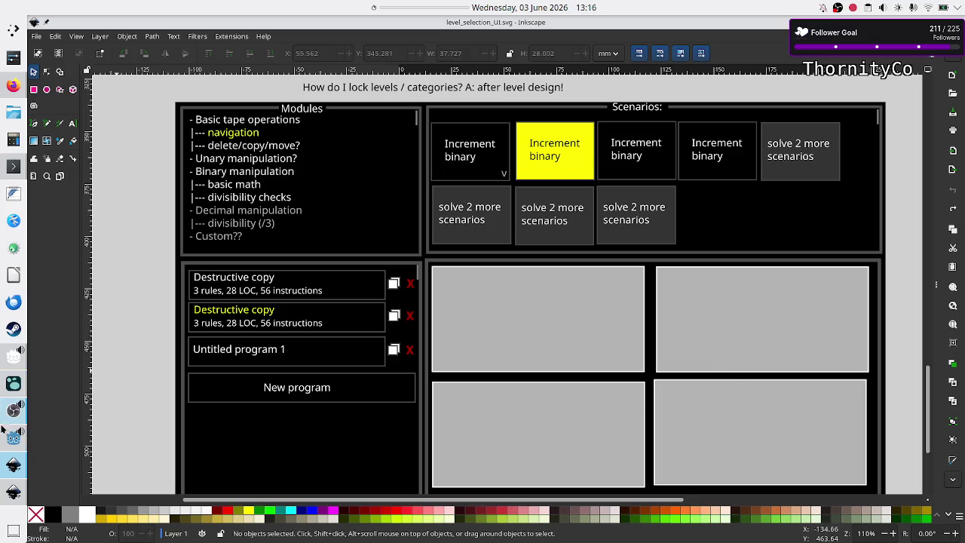
Step: Leave the level_selection_UI.svg mockup and return to the level_data.gd script in Godot
{"action": "mouse_move", "coordinate": [9, 473]}
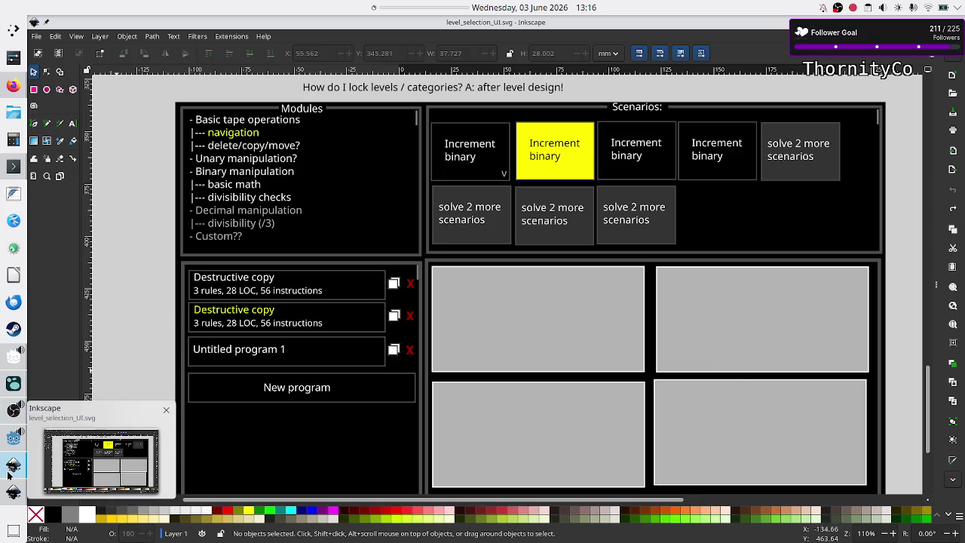
{"action": "left_click", "coordinate": [14, 437]}
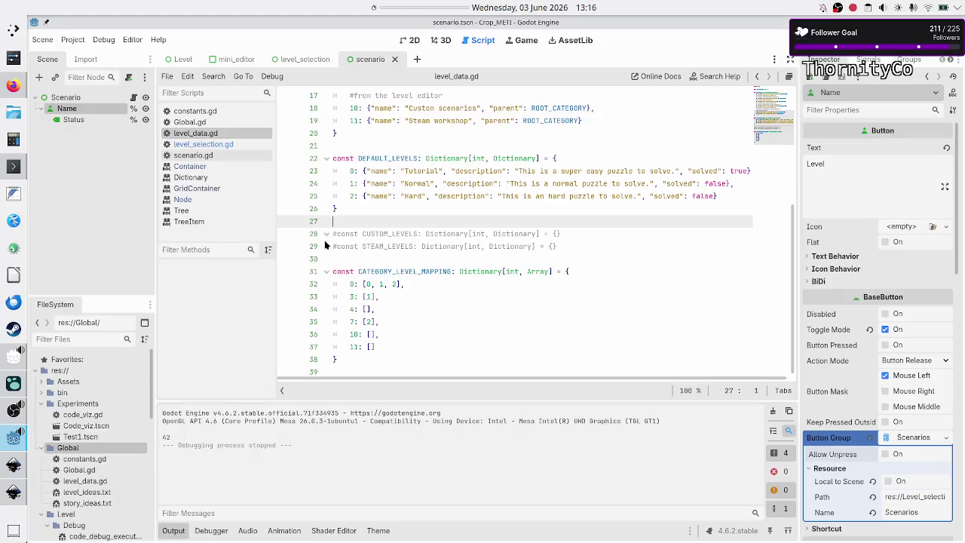
Step: Show the level_selection scene in the 2D view with the Output panel hidden and zoomed out
{"action": "left_click", "coordinate": [410, 40]}
{"action": "left_click", "coordinate": [297, 59]}
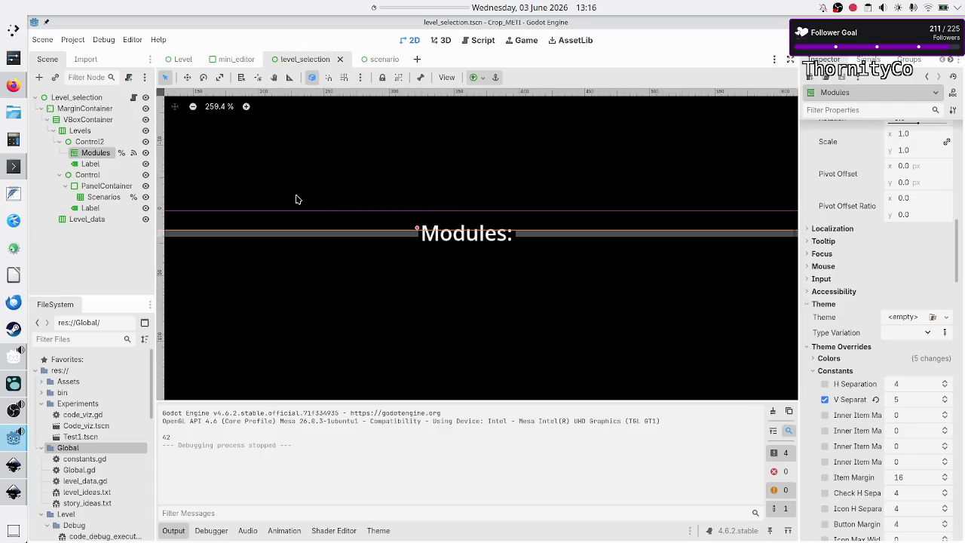
{"action": "left_click", "coordinate": [178, 535]}
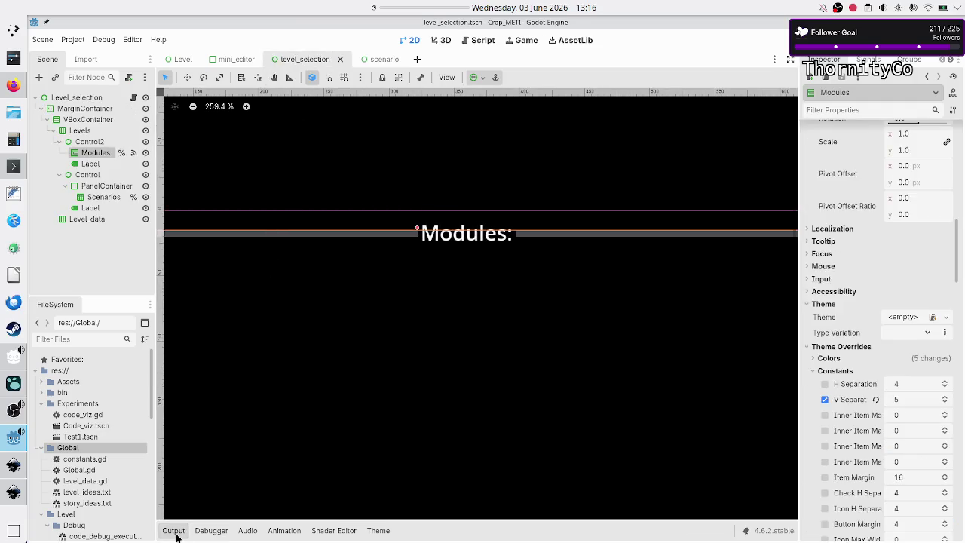
{"action": "scroll", "coordinate": [482, 319], "scroll_direction": "down", "scroll_amount": 2}
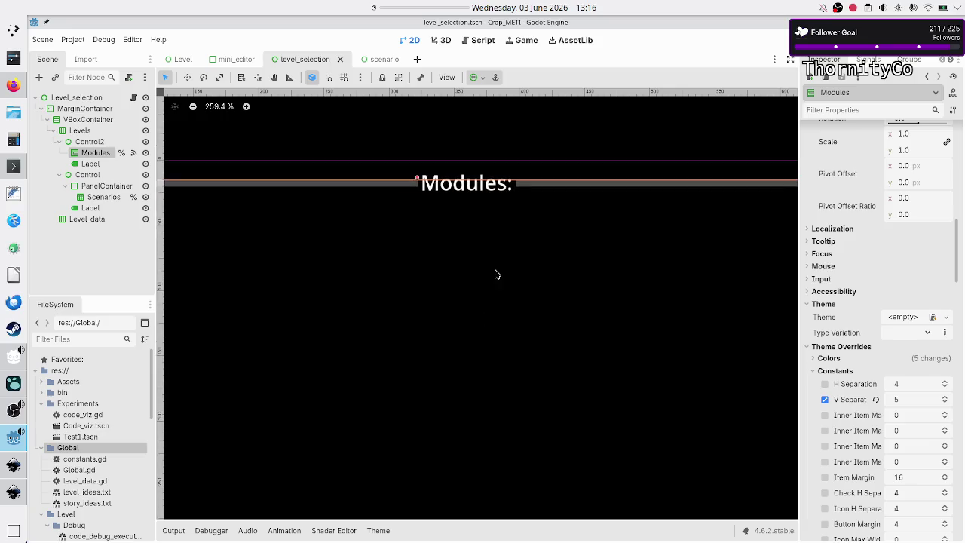
{"action": "scroll", "coordinate": [495, 274], "scroll_direction": "down", "scroll_amount": 6}
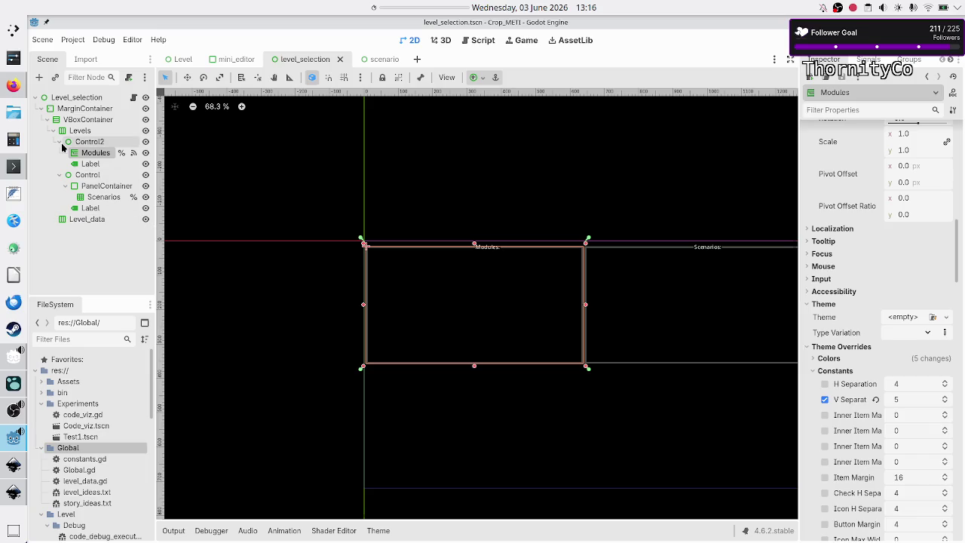
Step: Fold the scene tree's Control2 and Control branches, then compare with the Inkscape mockup
{"action": "left_click", "coordinate": [46, 120]}
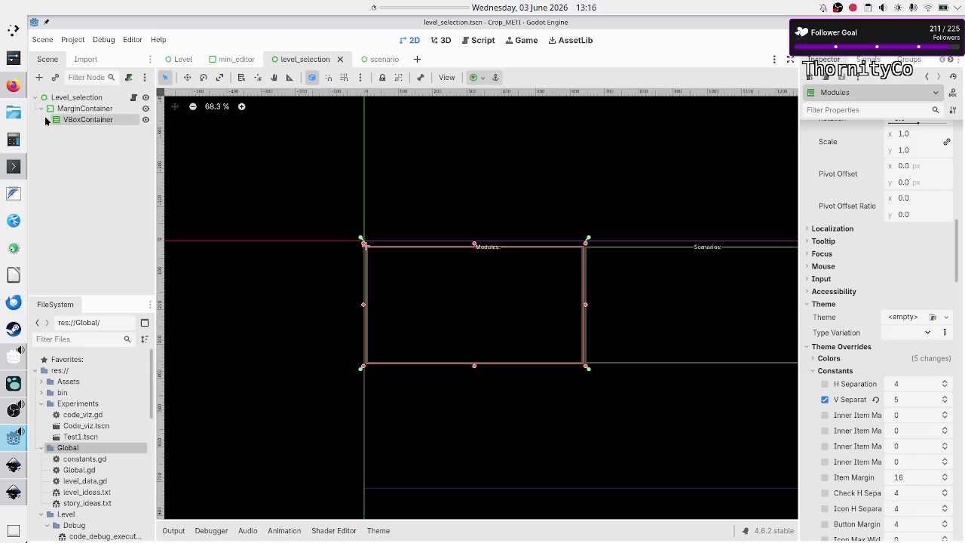
{"action": "left_click", "coordinate": [88, 120]}
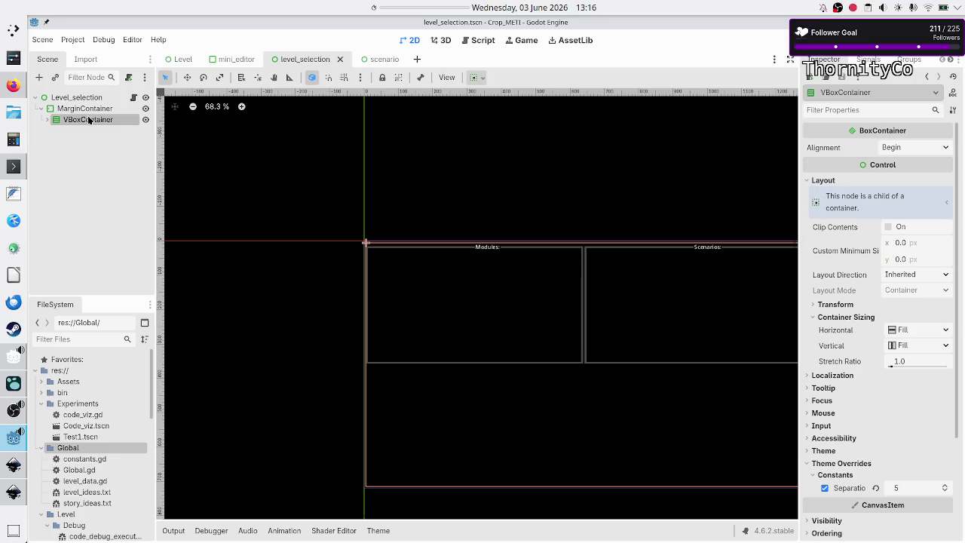
{"action": "left_click", "coordinate": [46, 120]}
{"action": "left_click", "coordinate": [53, 131]}
{"action": "left_click", "coordinate": [78, 145]}
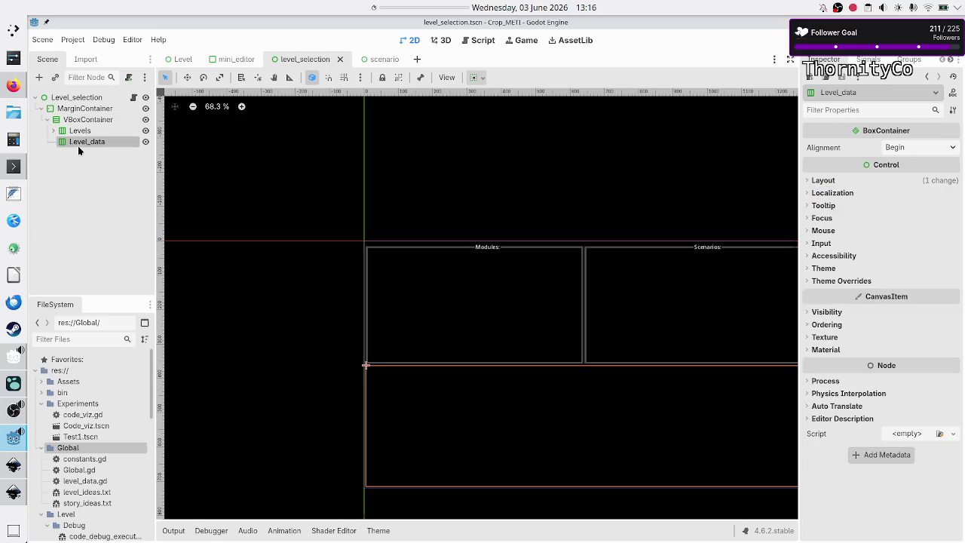
{"action": "left_click", "coordinate": [53, 131]}
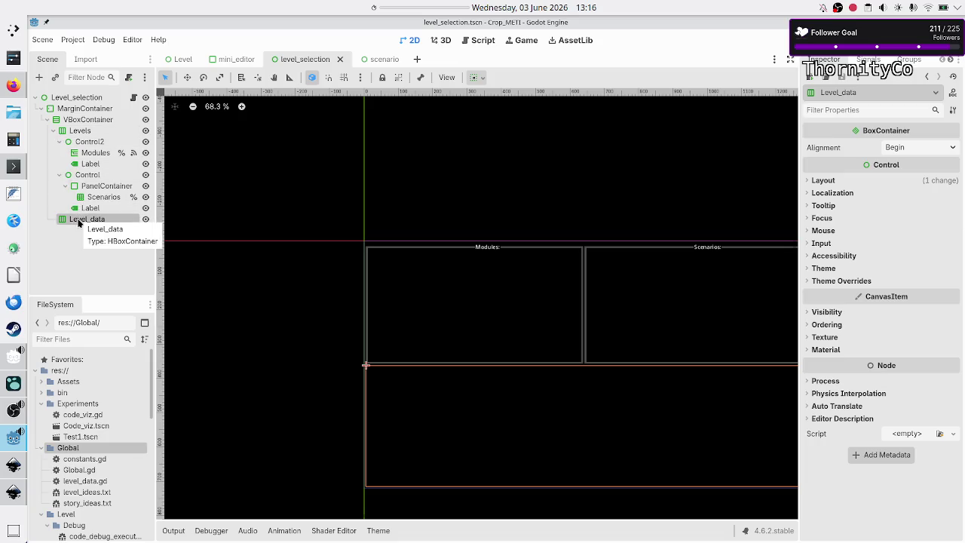
{"action": "left_click", "coordinate": [59, 142]}
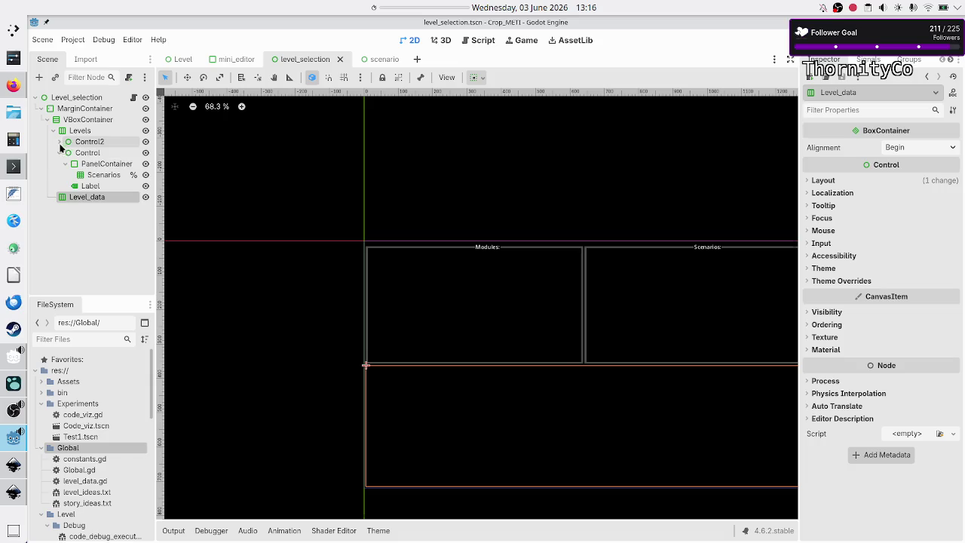
{"action": "left_click", "coordinate": [59, 153]}
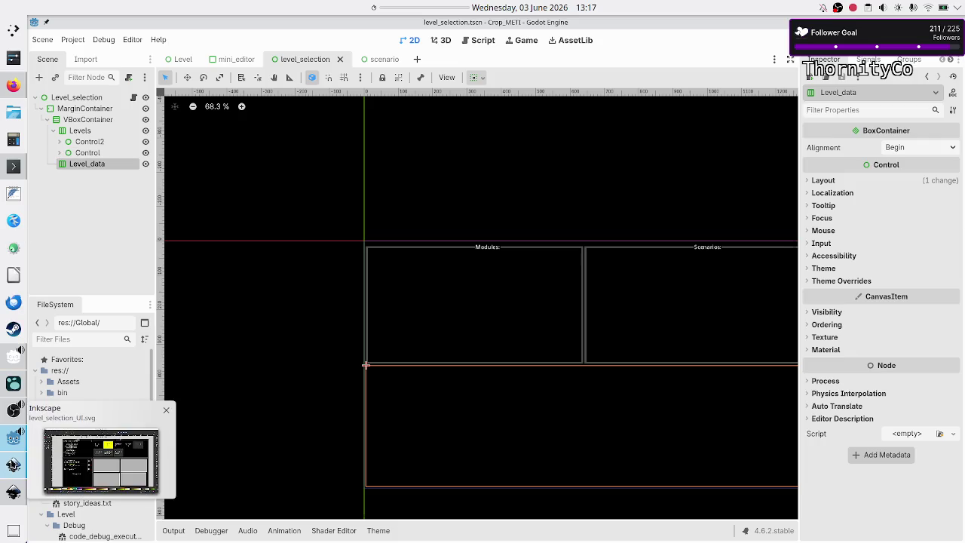
{"action": "left_click", "coordinate": [14, 464]}
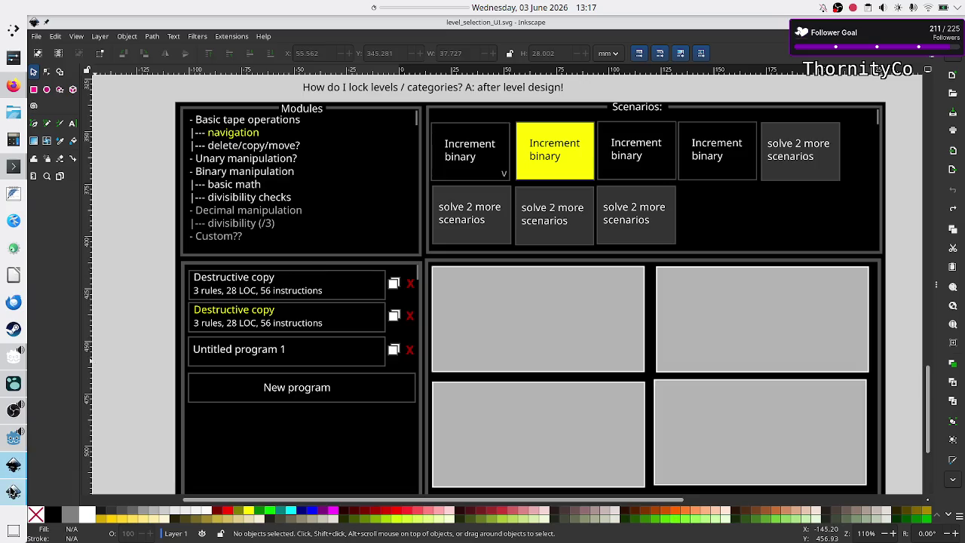
Step: Glance at the level_UI_concepts.svg drawing, then return to Godot's level_selection scene
{"action": "left_click", "coordinate": [14, 491]}
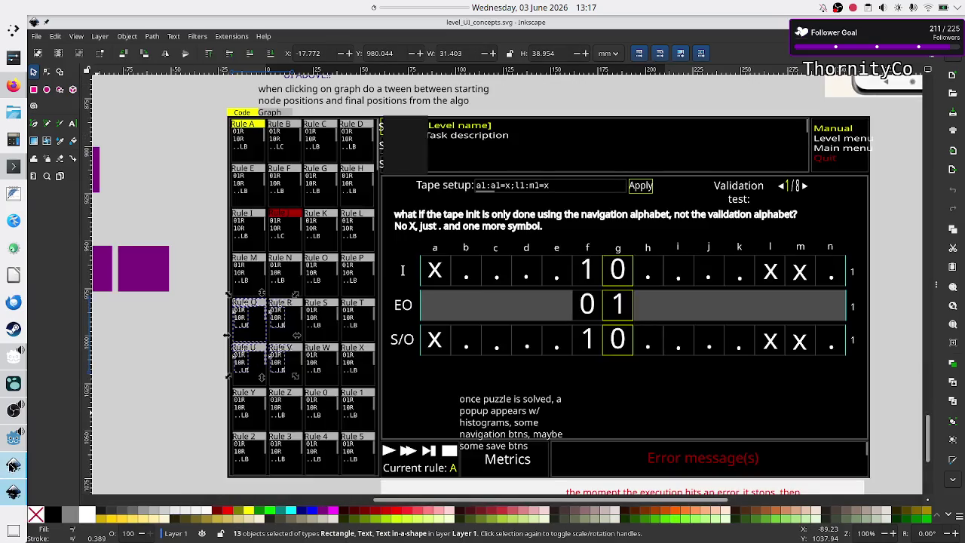
{"action": "left_click", "coordinate": [12, 446]}
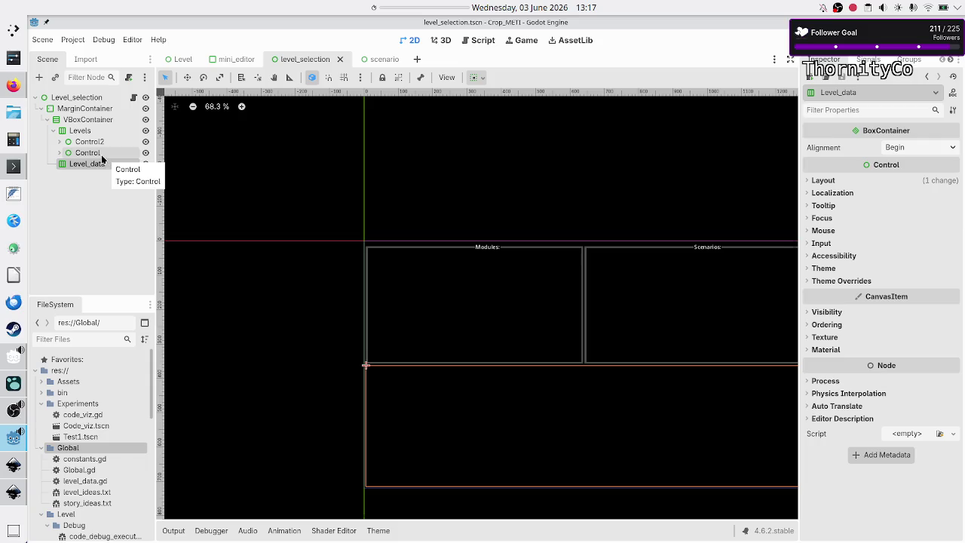
Step: Paste a copy of the Scenarios panel's Control node under Level_data
{"action": "left_click", "coordinate": [60, 153]}
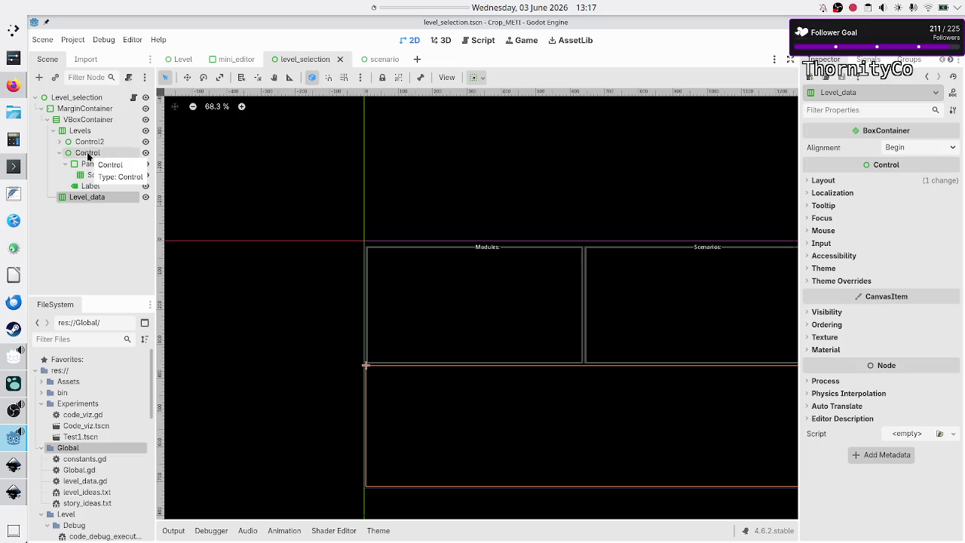
{"action": "left_click", "coordinate": [89, 154]}
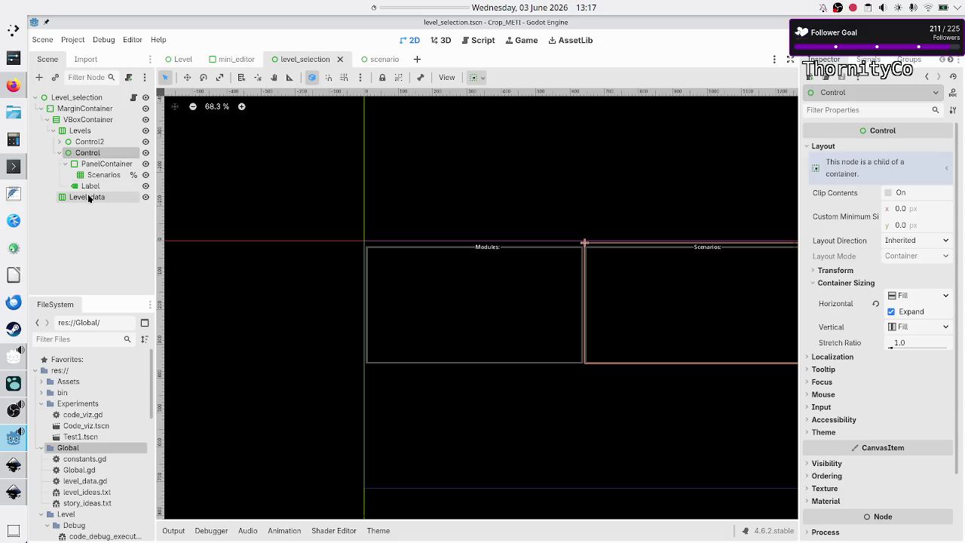
{"action": "left_click", "coordinate": [89, 197]}
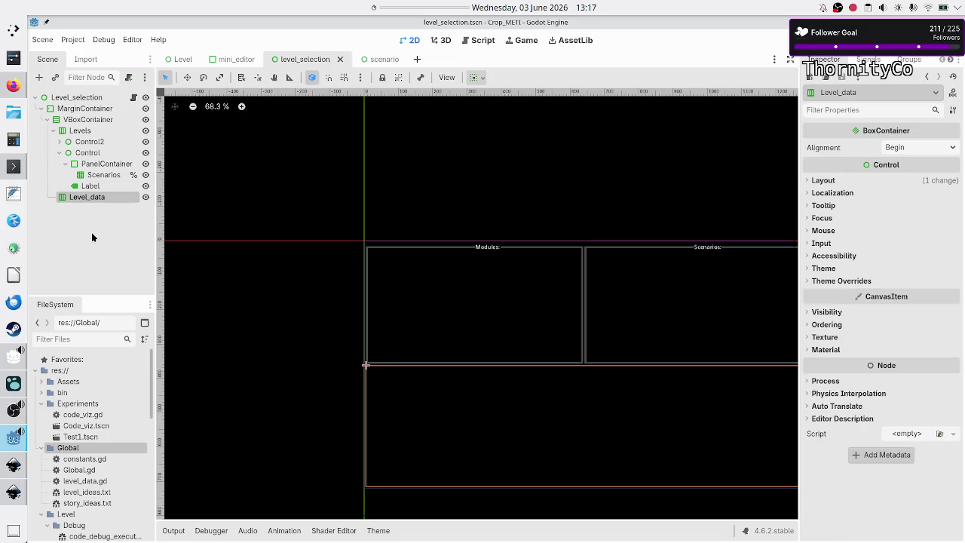
{"action": "key", "text": "ctrl+v"}
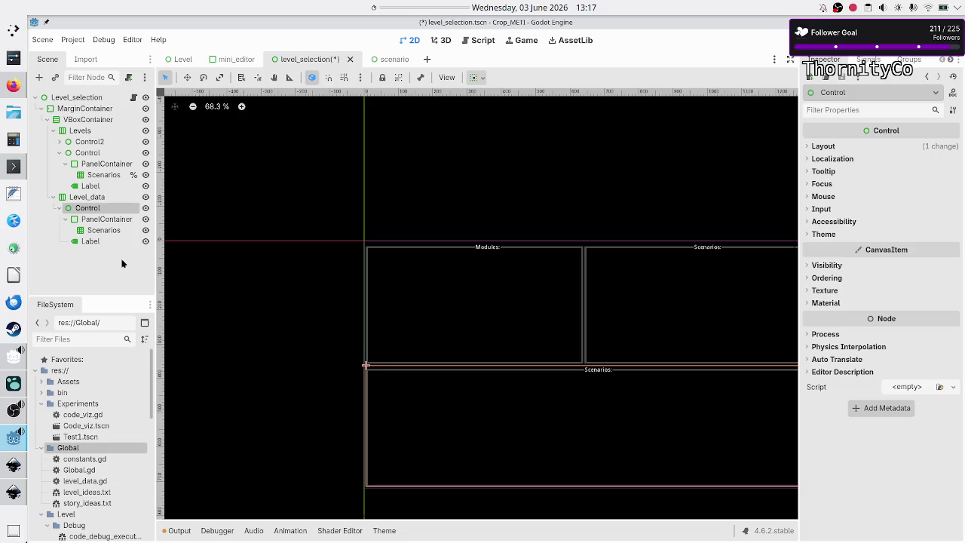
Step: Change the copied panel's title label text to 'Programs:'
{"action": "left_click", "coordinate": [95, 248]}
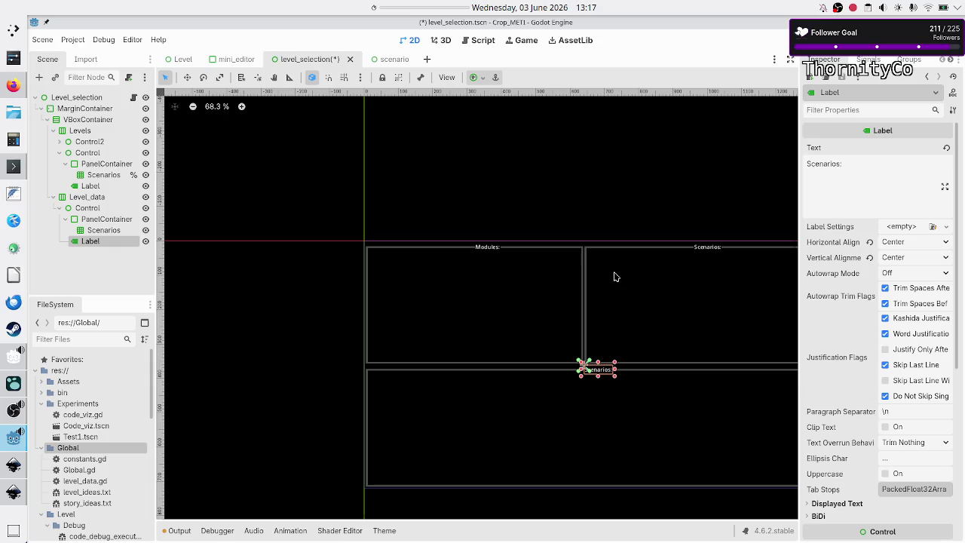
{"action": "left_click", "coordinate": [876, 189]}
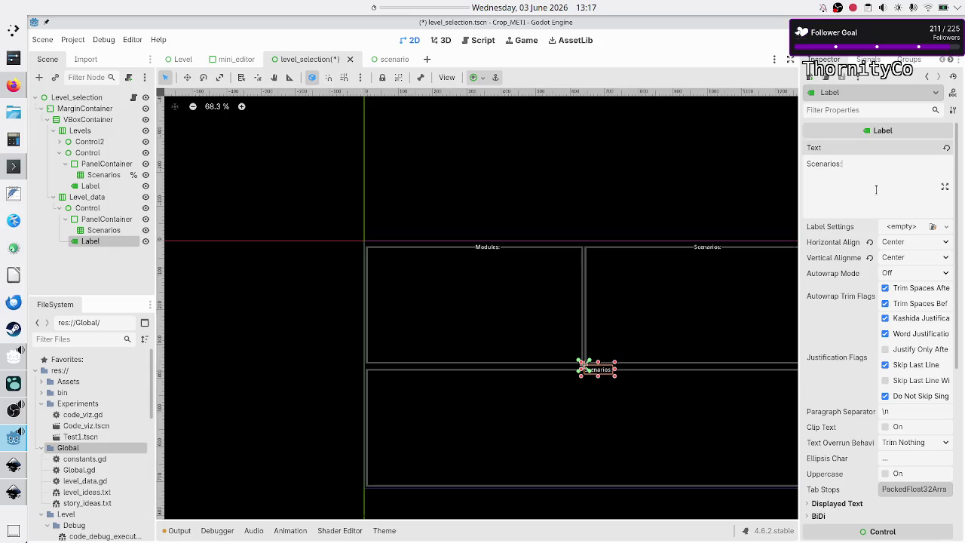
{"action": "key", "text": "BackSpace"}
{"action": "key", "text": "BackSpace"}
{"action": "key", "text": "BackSpace"}
{"action": "type", "text": "Programs:"}
Step: Delete the copied Scenarios grid from the new panel
{"action": "left_click", "coordinate": [95, 231]}
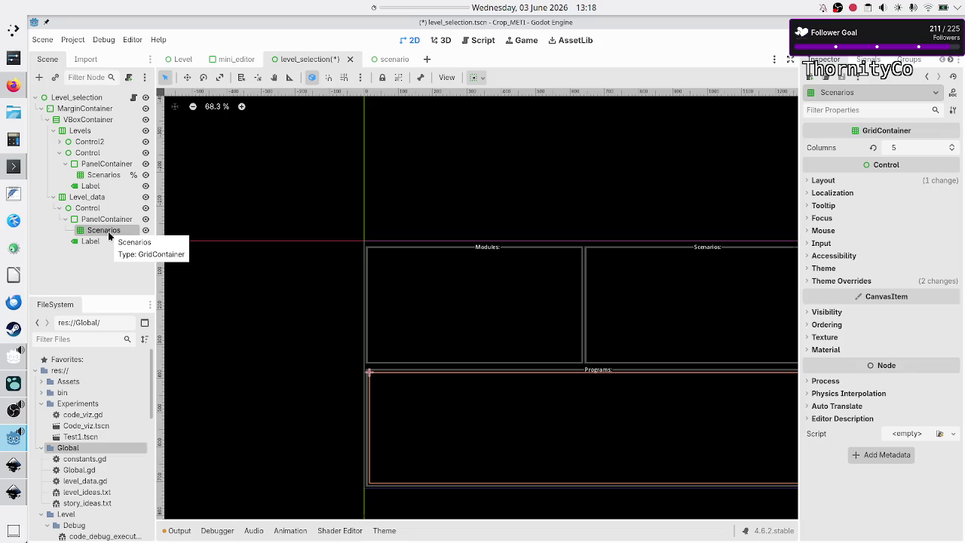
{"action": "right_click", "coordinate": [110, 236]}
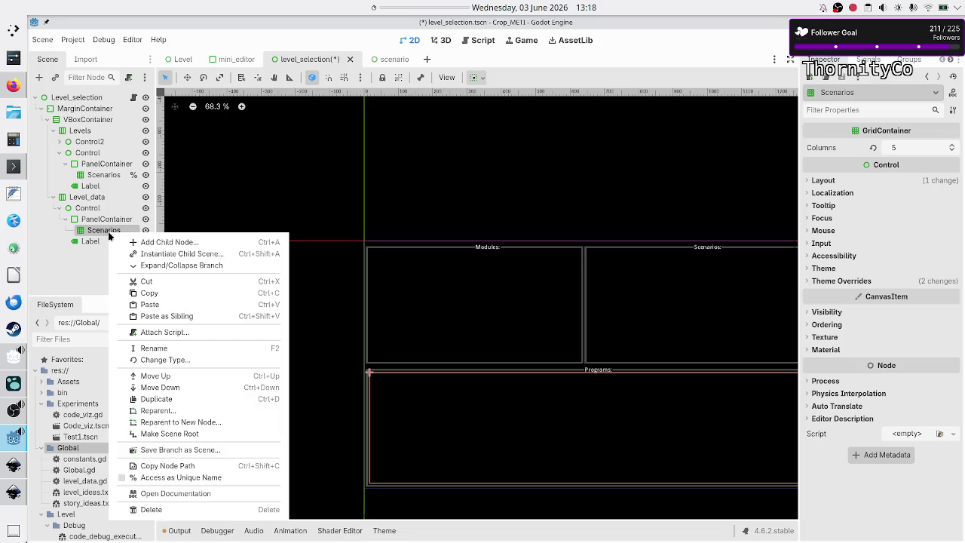
{"action": "left_click", "coordinate": [96, 257]}
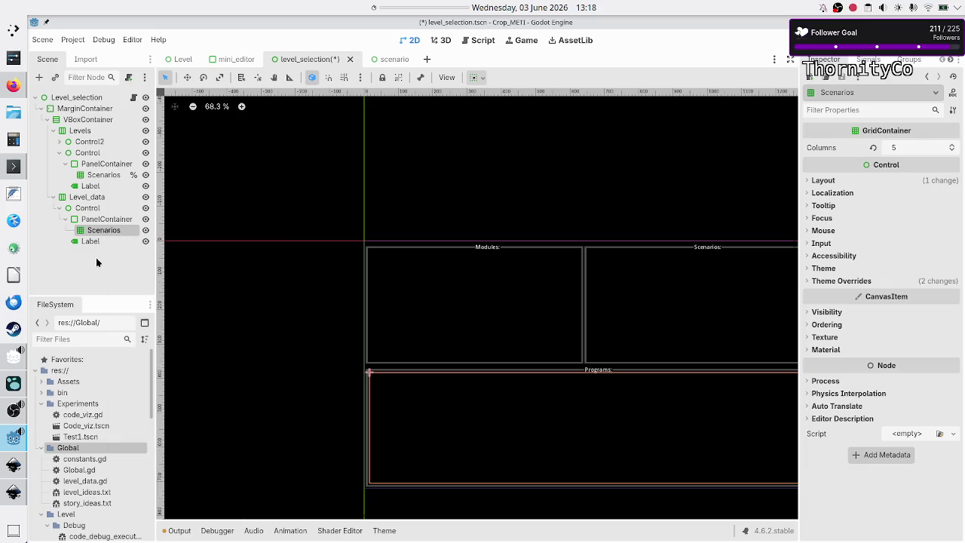
{"action": "left_click", "coordinate": [105, 218]}
{"action": "left_click", "coordinate": [103, 230]}
{"action": "key", "text": "Delete"}
{"action": "key", "text": "Return"}
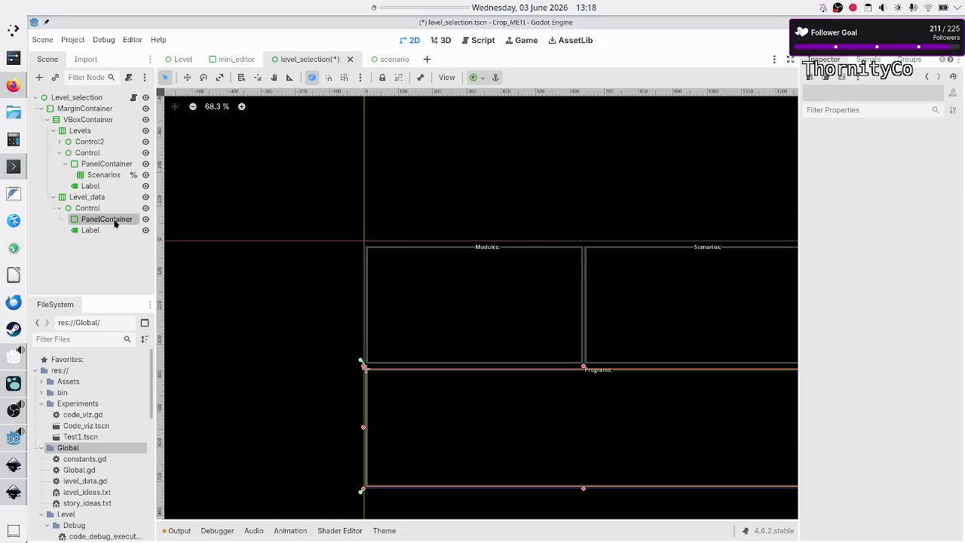
Step: Add a VBoxContainer child to the Programs panel's PanelContainer via the 'vbo' search
{"action": "left_click", "coordinate": [38, 79]}
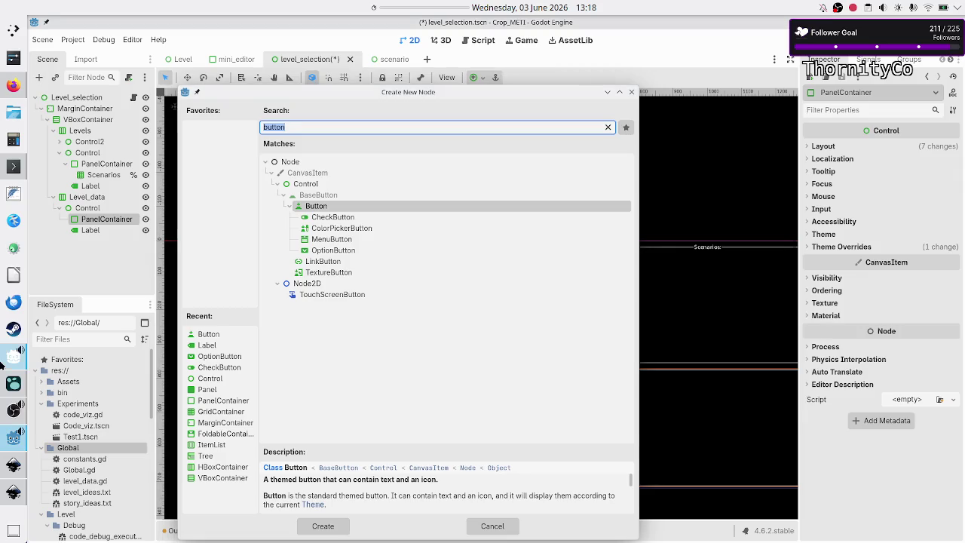
{"action": "left_click", "coordinate": [14, 464]}
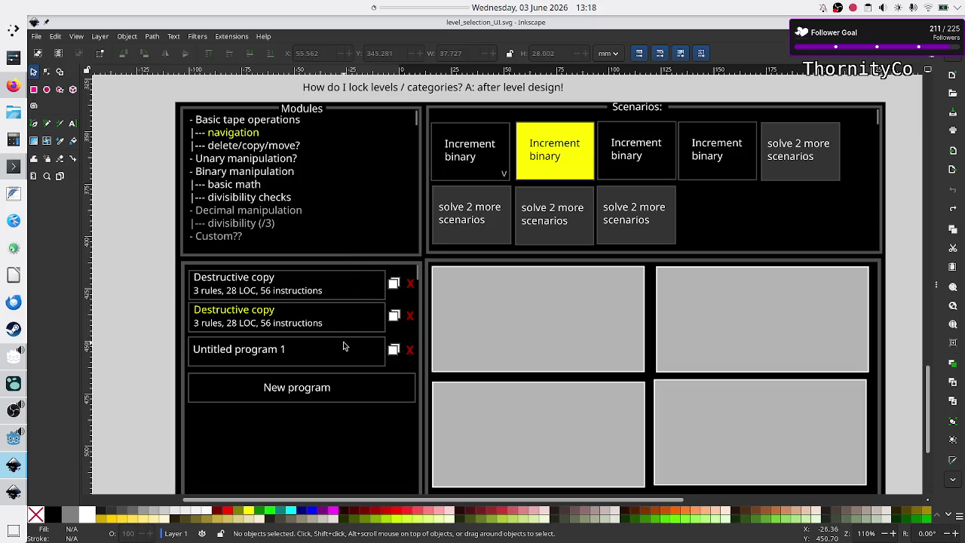
{"action": "key", "text": "alt+Tab"}
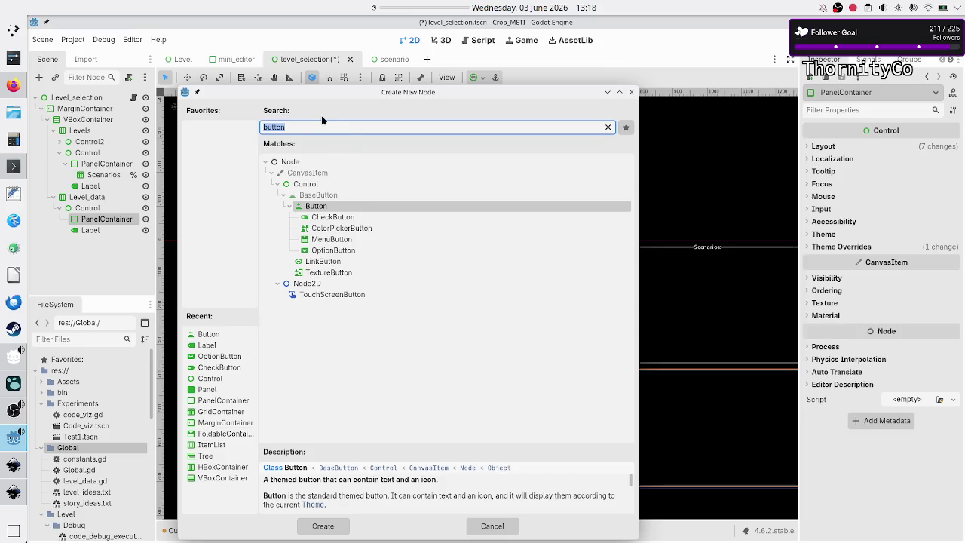
{"action": "left_click", "coordinate": [312, 132]}
{"action": "double_click", "coordinate": [311, 132]}
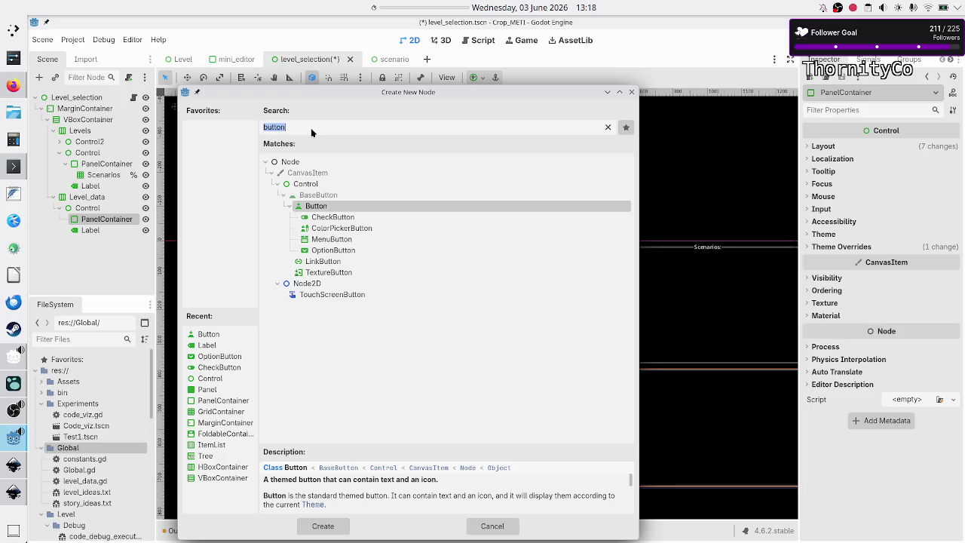
{"action": "type", "text": "vbo"}
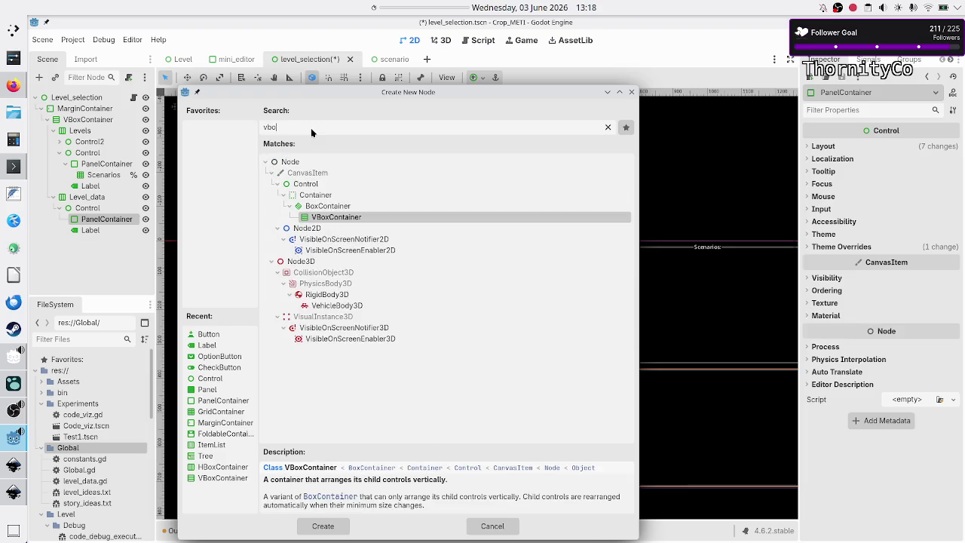
{"action": "key", "text": "Return"}
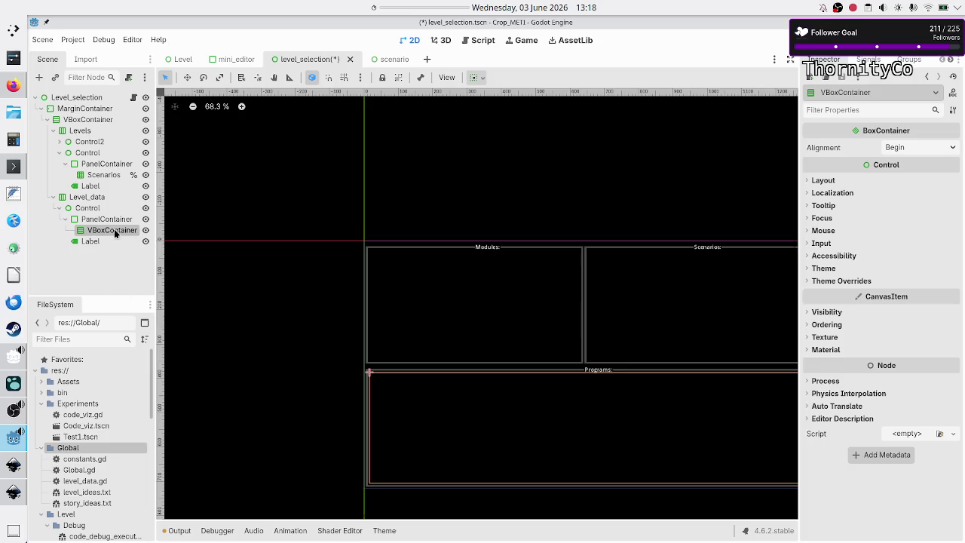
Step: Review the Programs panel's Control, container, new VBoxContainer and 'Programs:' label nodes
{"action": "left_click", "coordinate": [89, 209]}
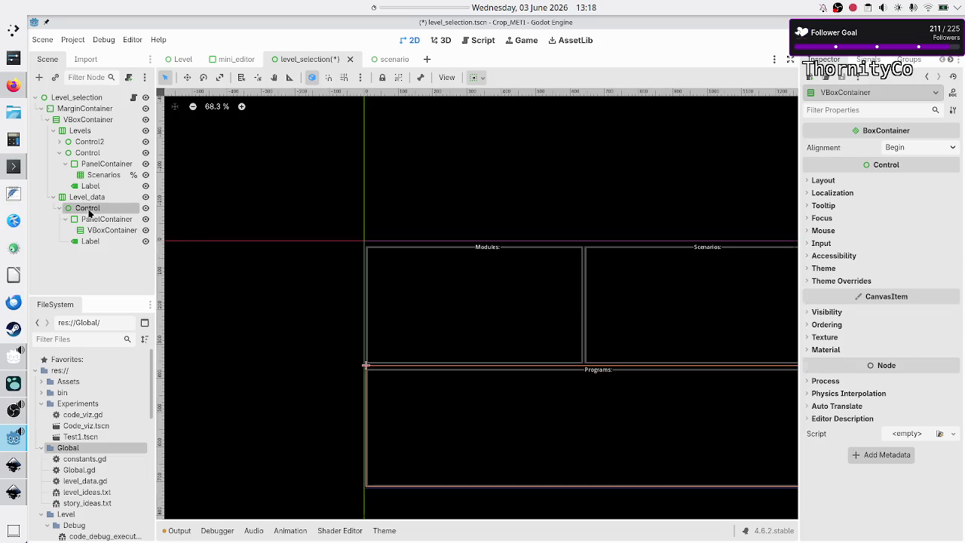
{"action": "left_click", "coordinate": [97, 218]}
{"action": "left_click", "coordinate": [106, 230]}
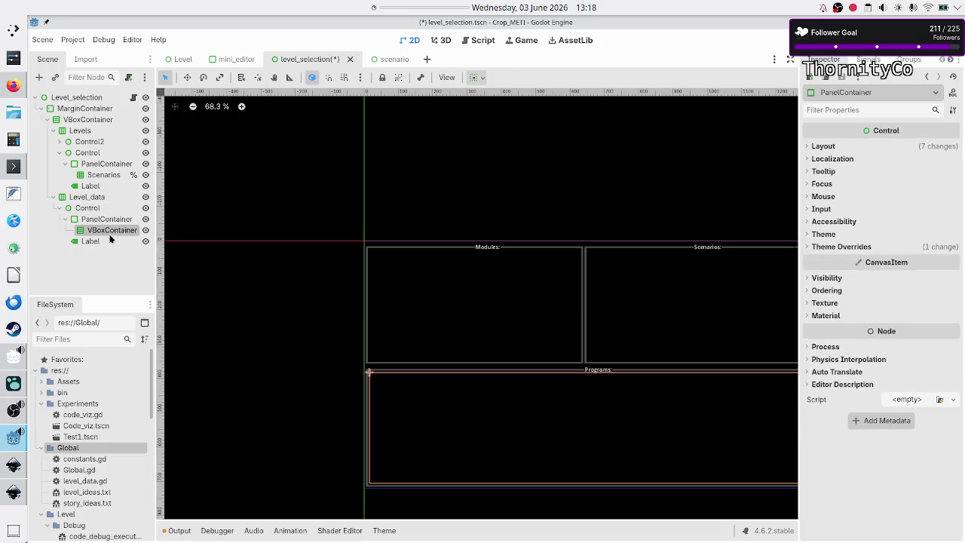
{"action": "left_click", "coordinate": [94, 242]}
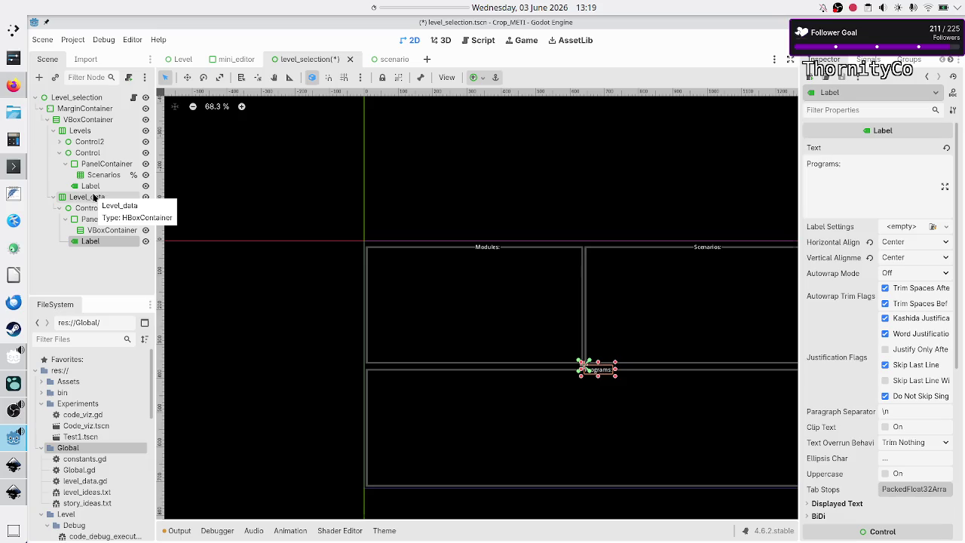
Step: Compare Level_data against the Inkscape mockup and collapse its Control branch
{"action": "left_click", "coordinate": [95, 198]}
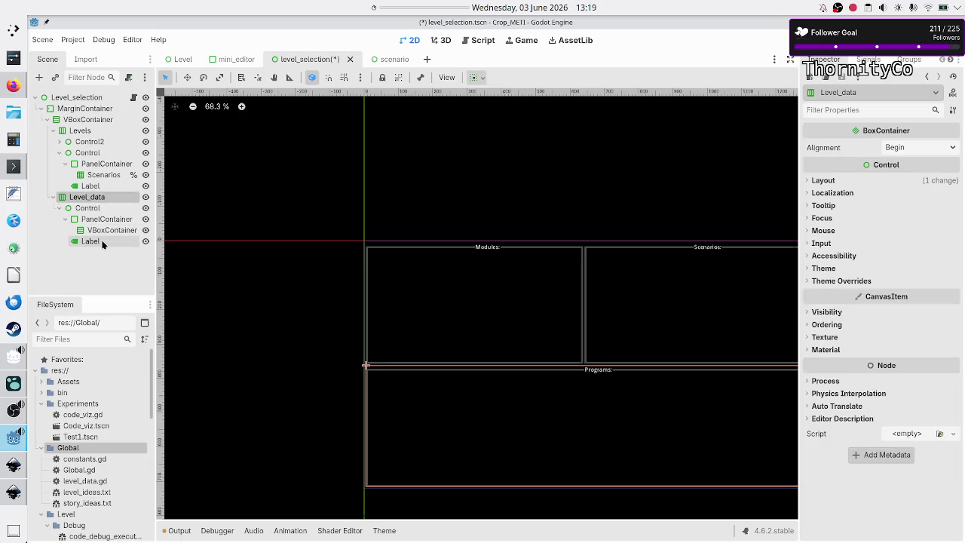
{"action": "key", "text": "alt+Tab"}
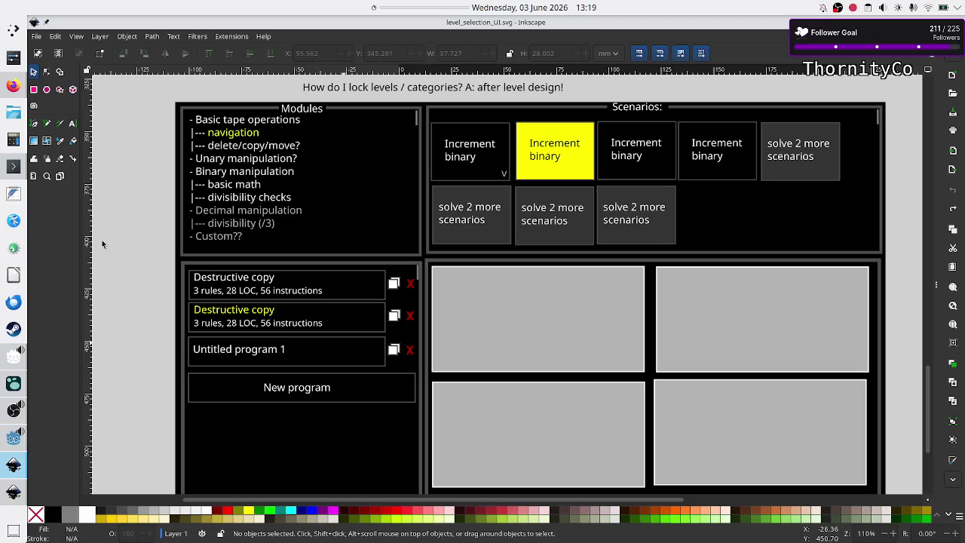
{"action": "key", "text": "alt+Tab"}
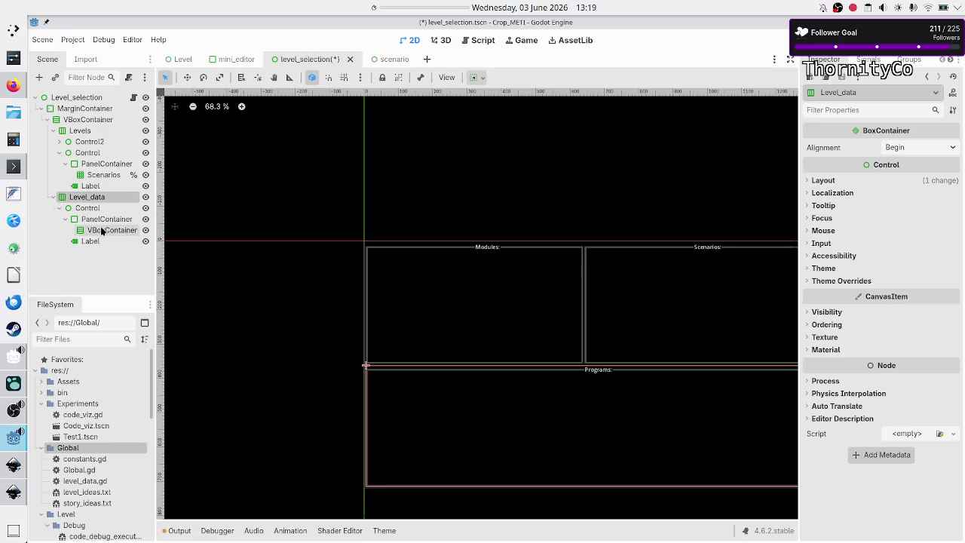
{"action": "left_click", "coordinate": [59, 208]}
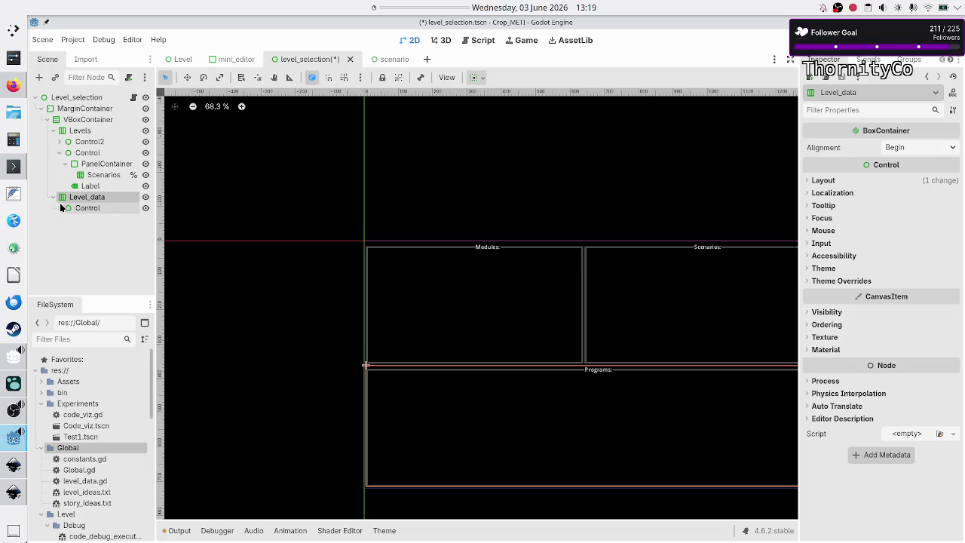
{"action": "left_click", "coordinate": [39, 77]}
Step: Create a PanelContainer under Level_data and check its and Control's horizontal expand container sizing
{"action": "type", "text": "panelco"}
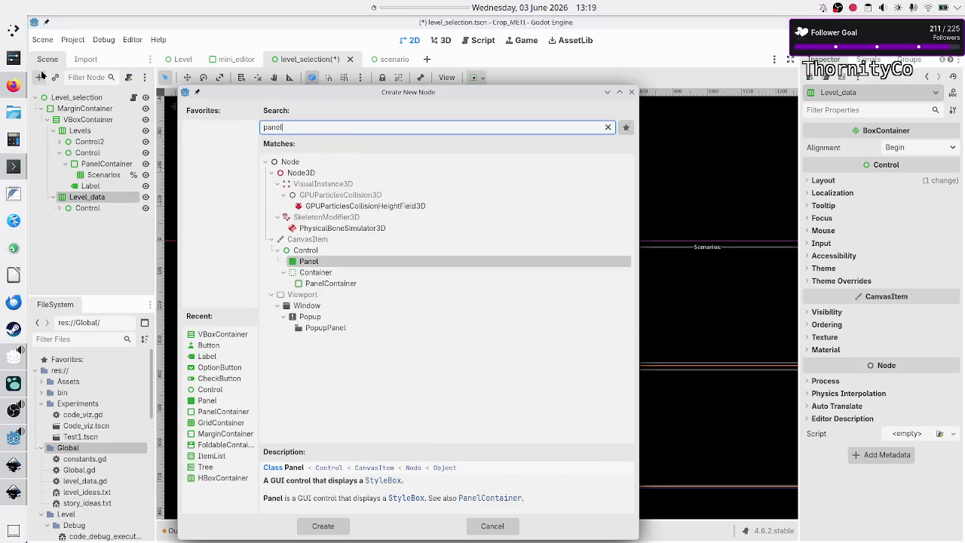
{"action": "key", "text": "Return"}
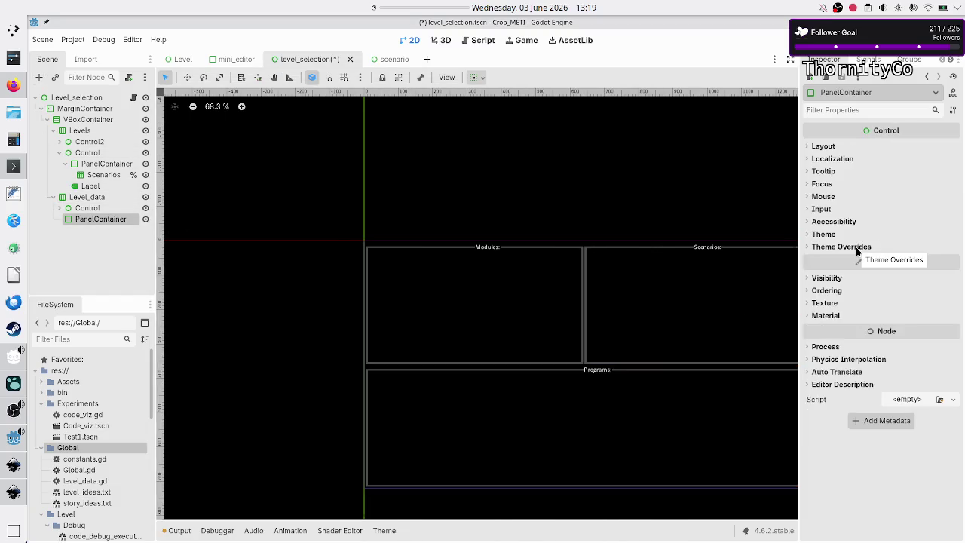
{"action": "left_click", "coordinate": [97, 209]}
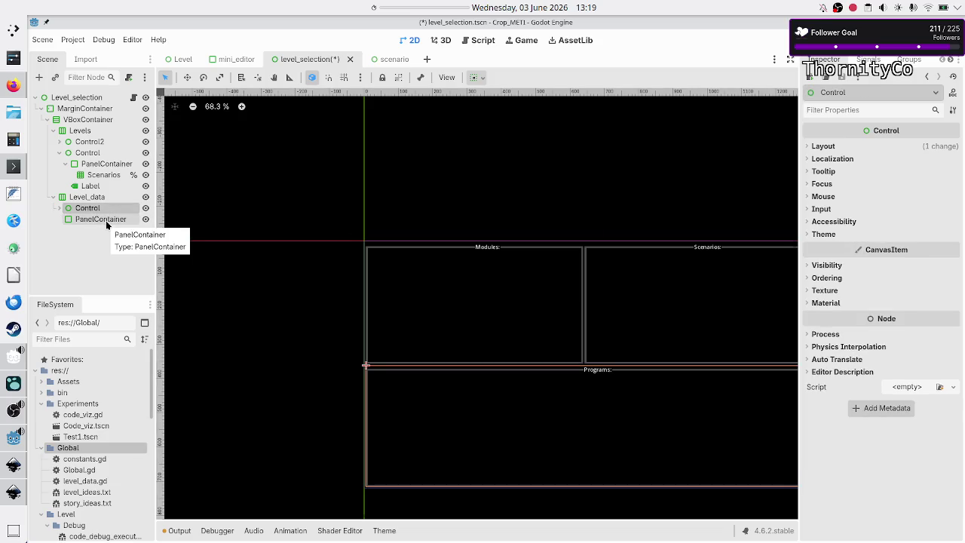
{"action": "left_click", "coordinate": [105, 220], "text": "ctrl"}
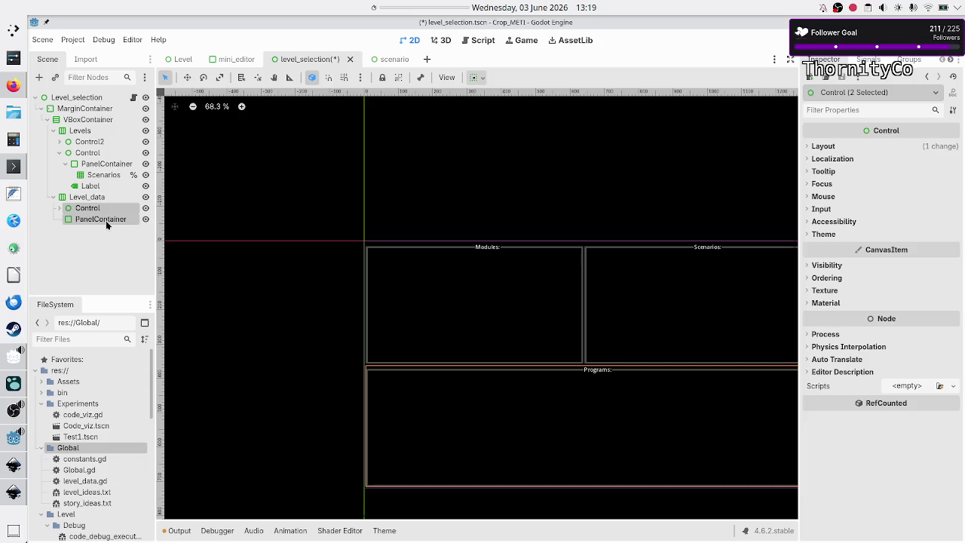
{"action": "left_click", "coordinate": [823, 147]}
{"action": "left_click", "coordinate": [862, 249]}
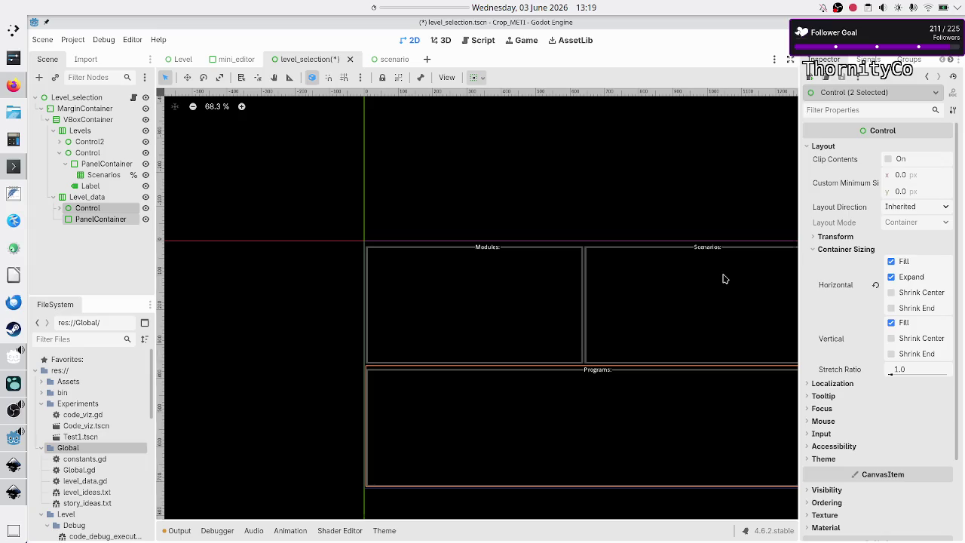
{"action": "left_click", "coordinate": [92, 211]}
{"action": "left_click", "coordinate": [823, 147]}
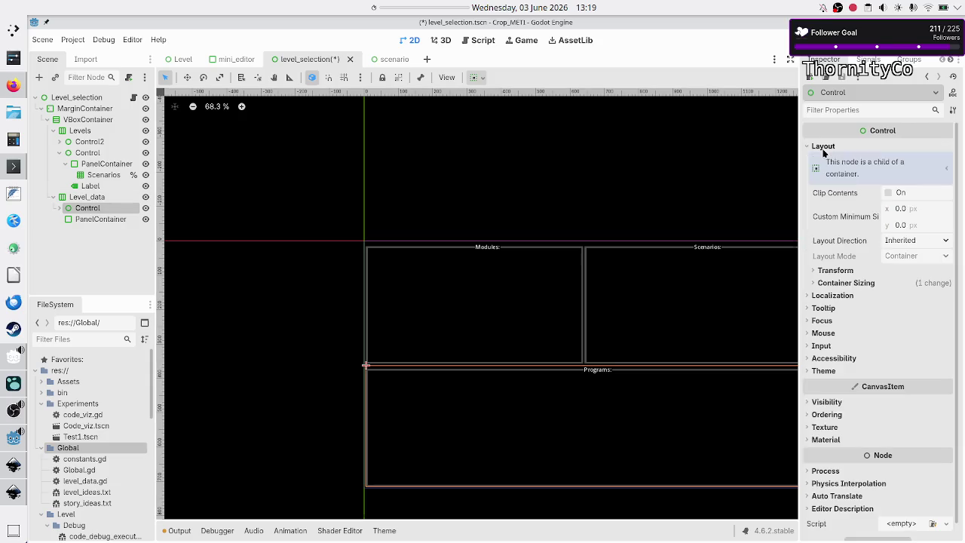
{"action": "left_click", "coordinate": [846, 282]}
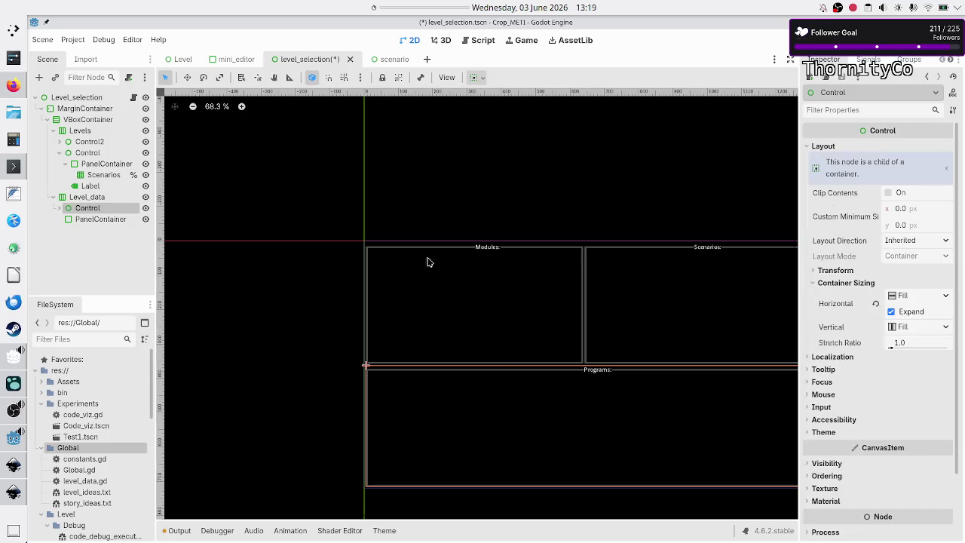
{"action": "left_click", "coordinate": [112, 219]}
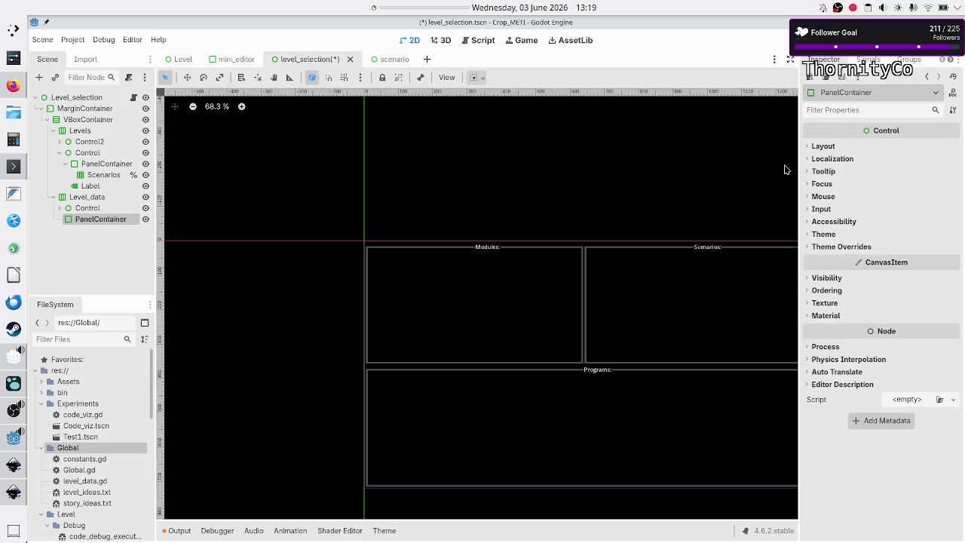